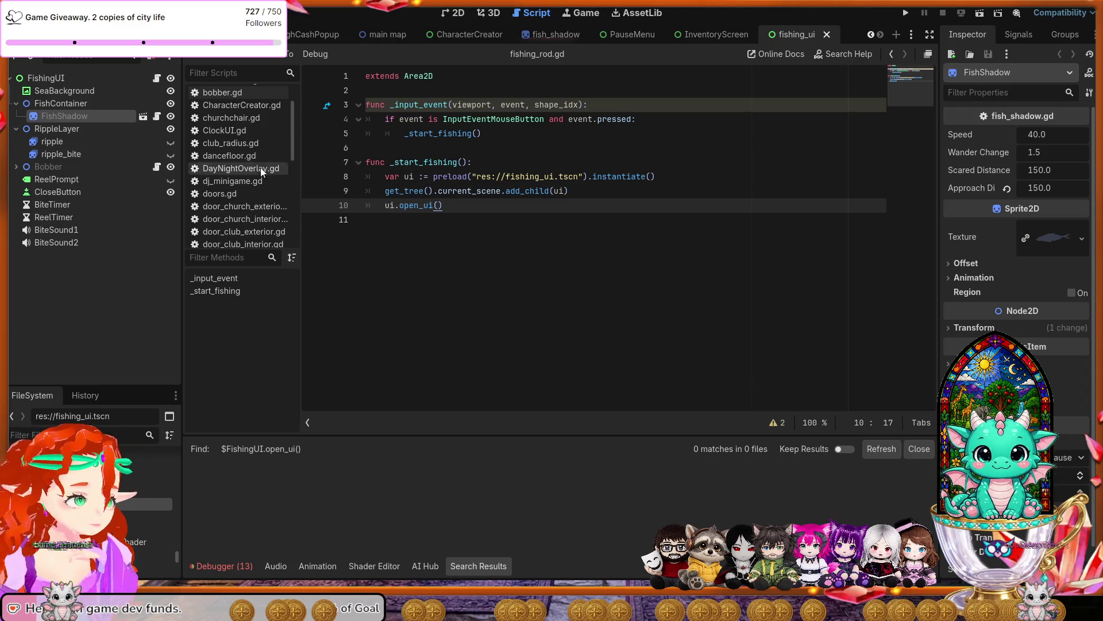
View the FishingUI node's Fish Scene and Fish Count 4, then select the preload line in _start_fishing.
left_click(52, 79)
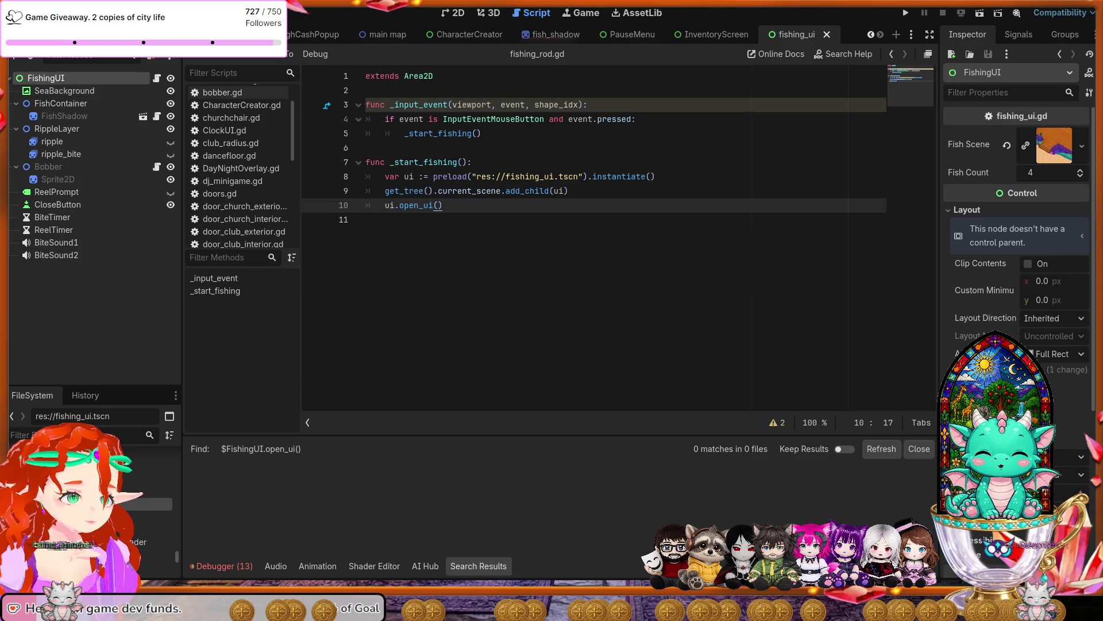
left_click_drag(656, 176, 385, 182)
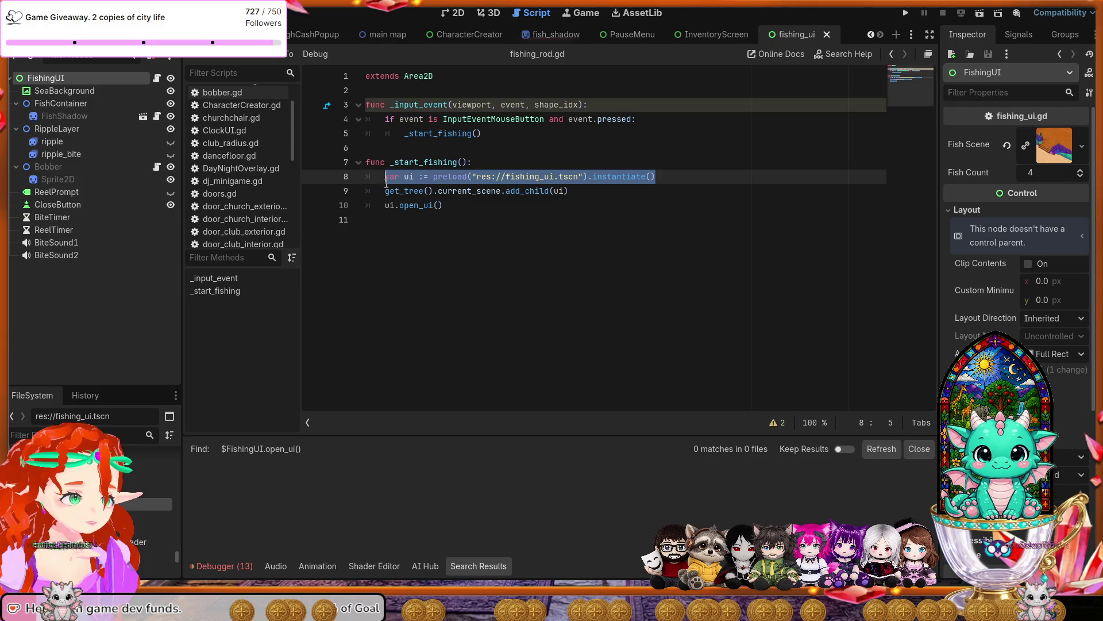
Delete the preload line, save fishing_rod.gd, then undo the deletion.
key("BackSpace")
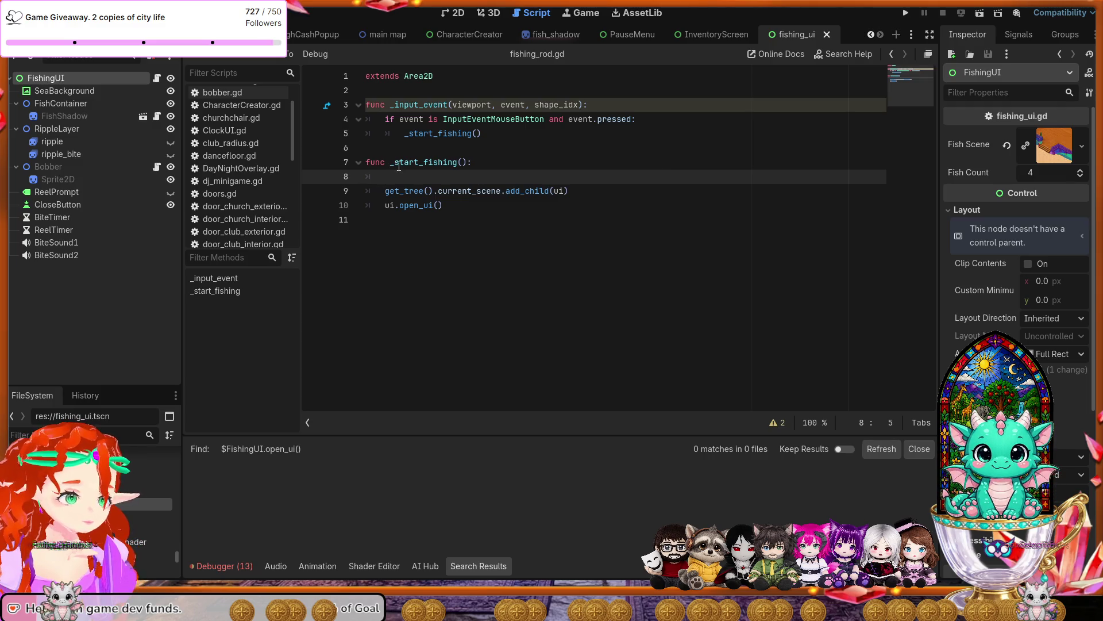
left_click(420, 258)
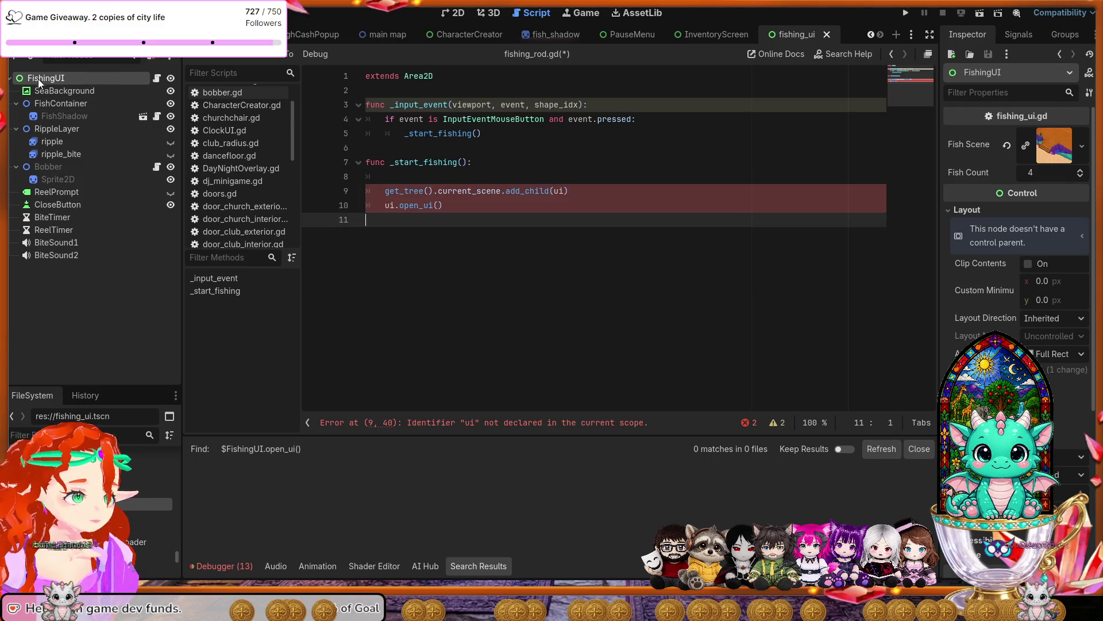
key("ctrl+s")
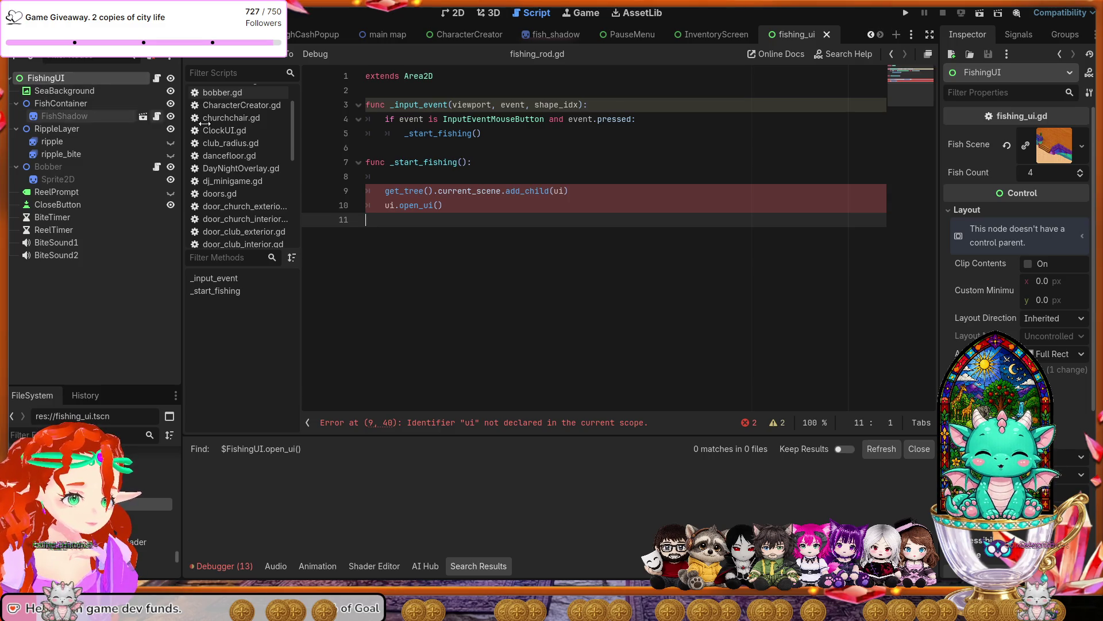
left_click(587, 205)
key("ctrl+z")
key("ctrl+z")
key("ctrl+z")
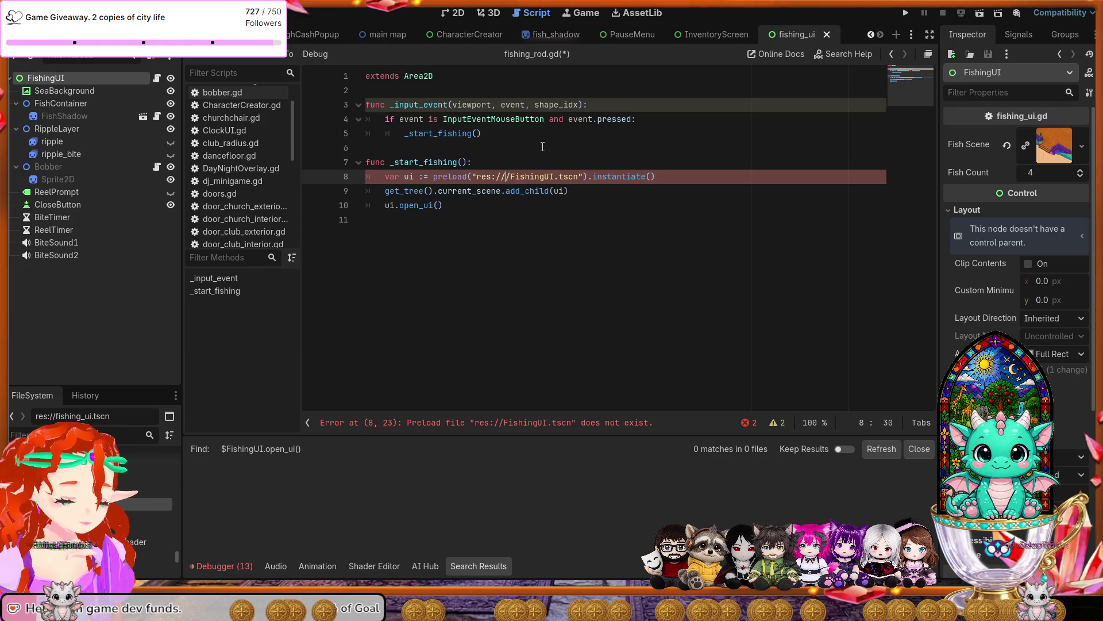
Add a blank line below _start_fishing and briefly select the whole function.
key("Down")
key("Down")
key("Return")
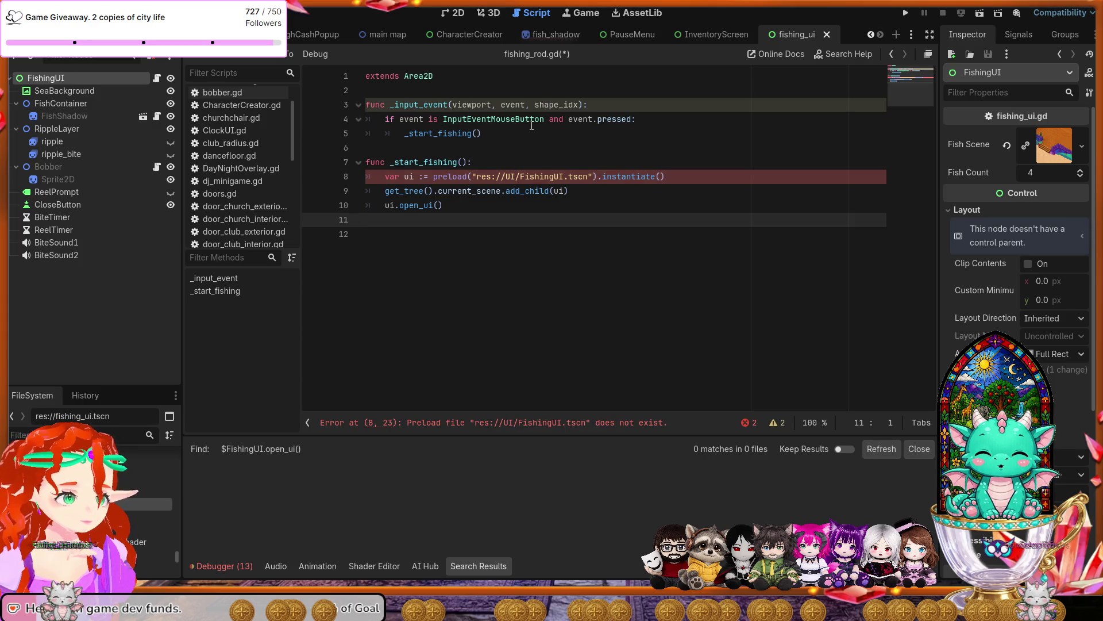
left_click(450, 206)
mouse_move(450, 206)
left_mouse_down()
mouse_move(367, 177)
mouse_move(356, 157)
left_mouse_up()
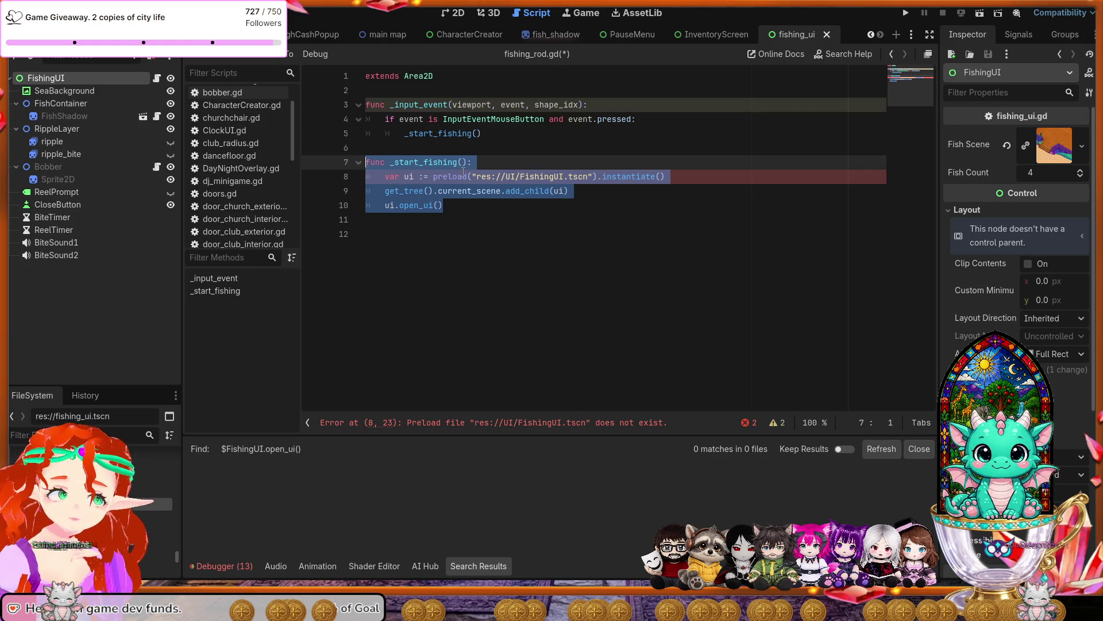
left_click(463, 246)
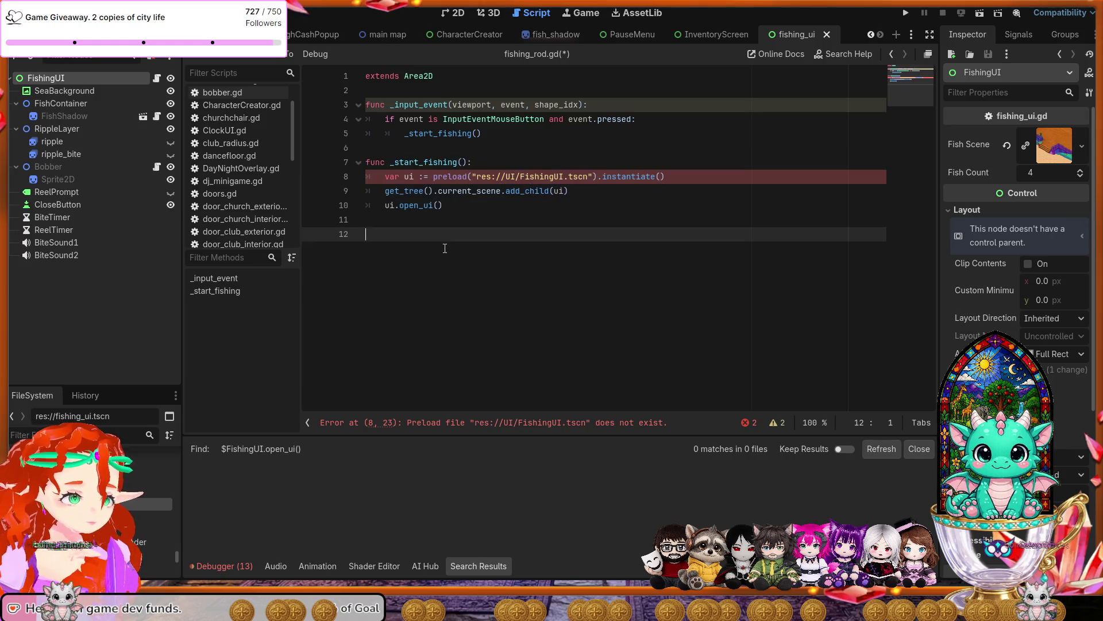
Change the preload path to res://fishing_ui.tscn and review the two unused-parameter warnings.
left_click(508, 176)
left_click_drag(507, 176, 569, 178)
type("fishing_")
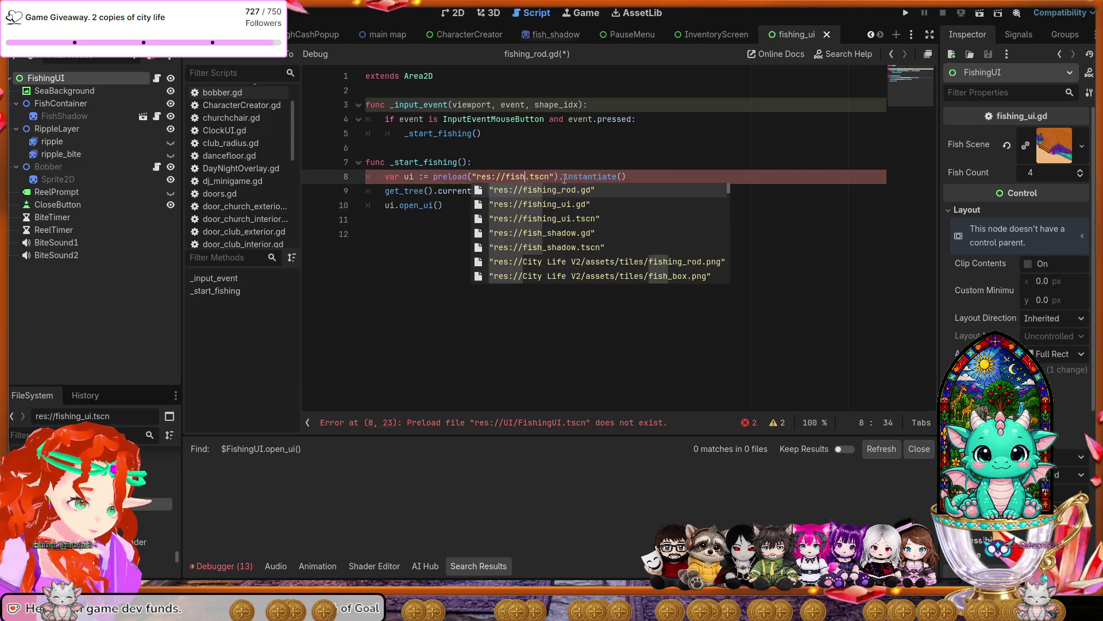
type("ui")
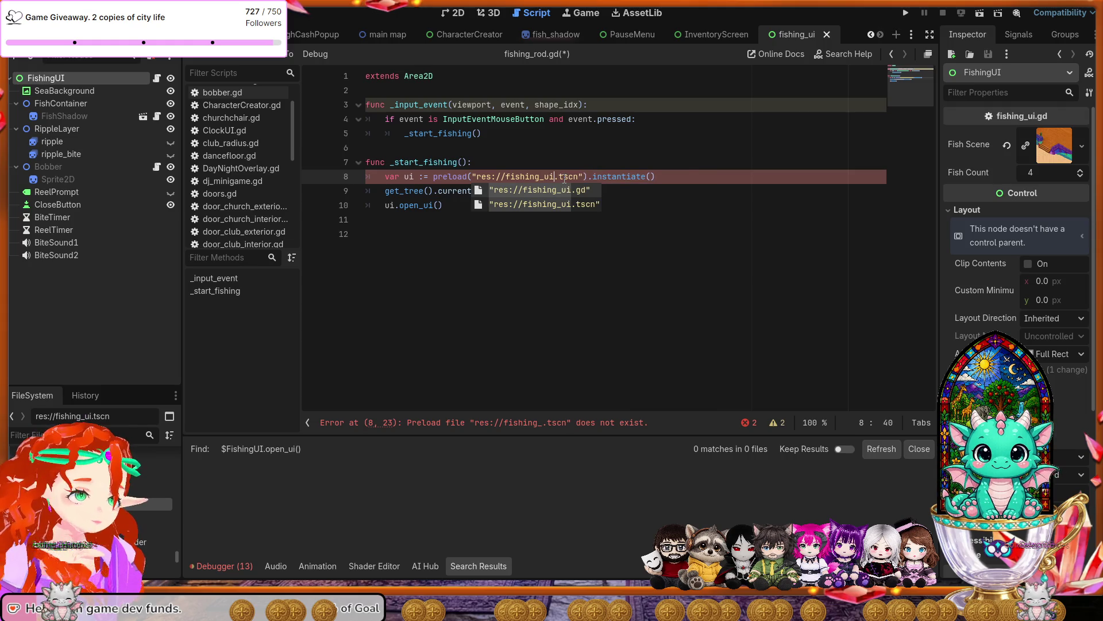
key("Down")
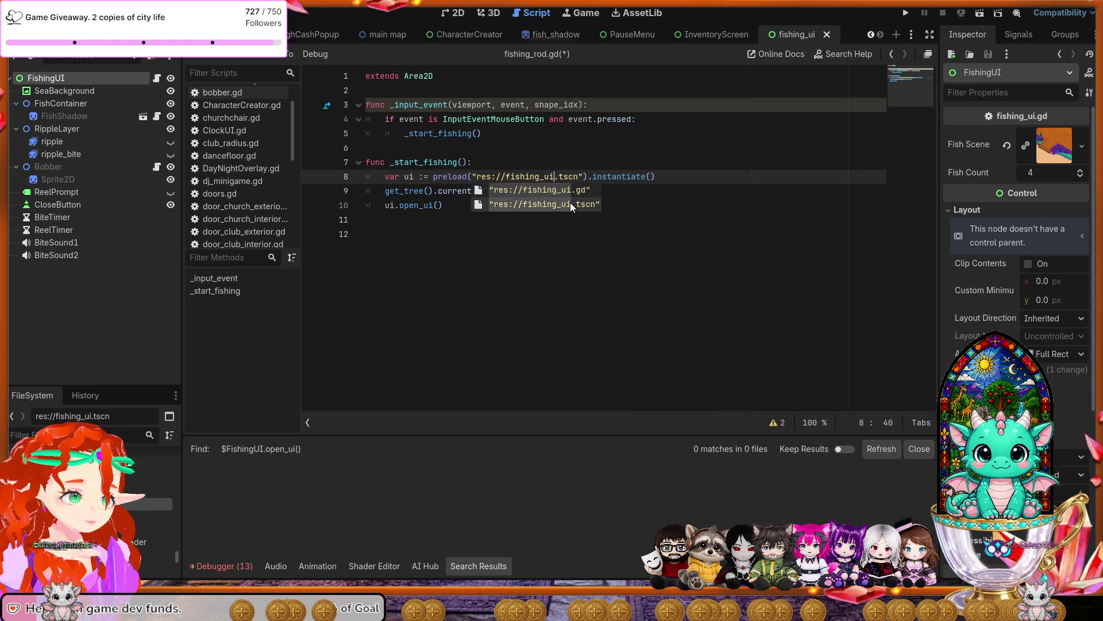
left_click(621, 239)
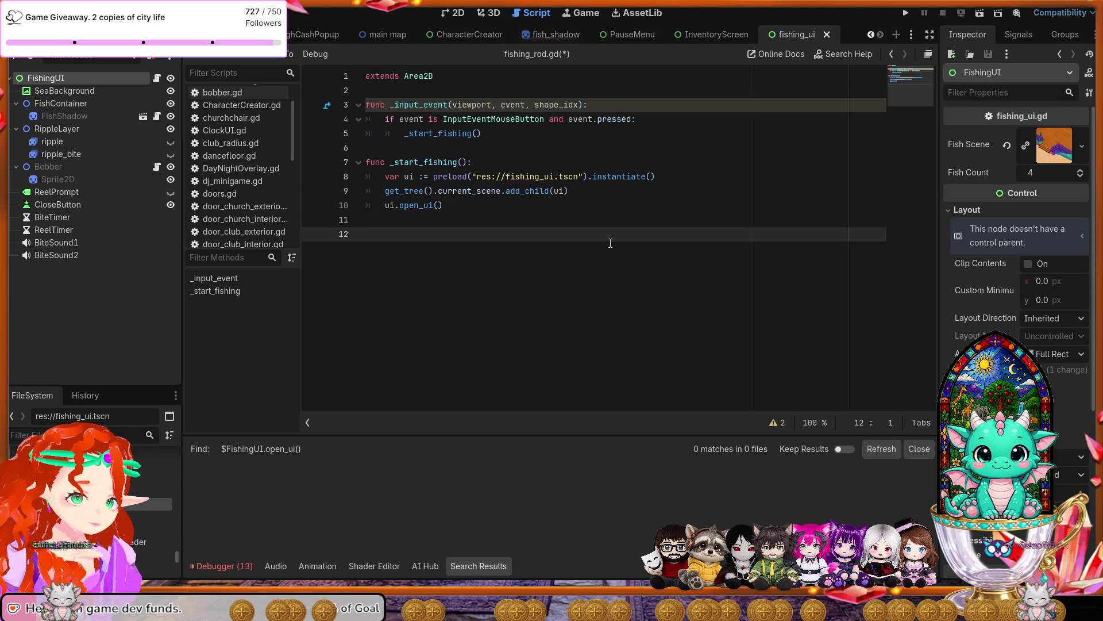
left_click(779, 428)
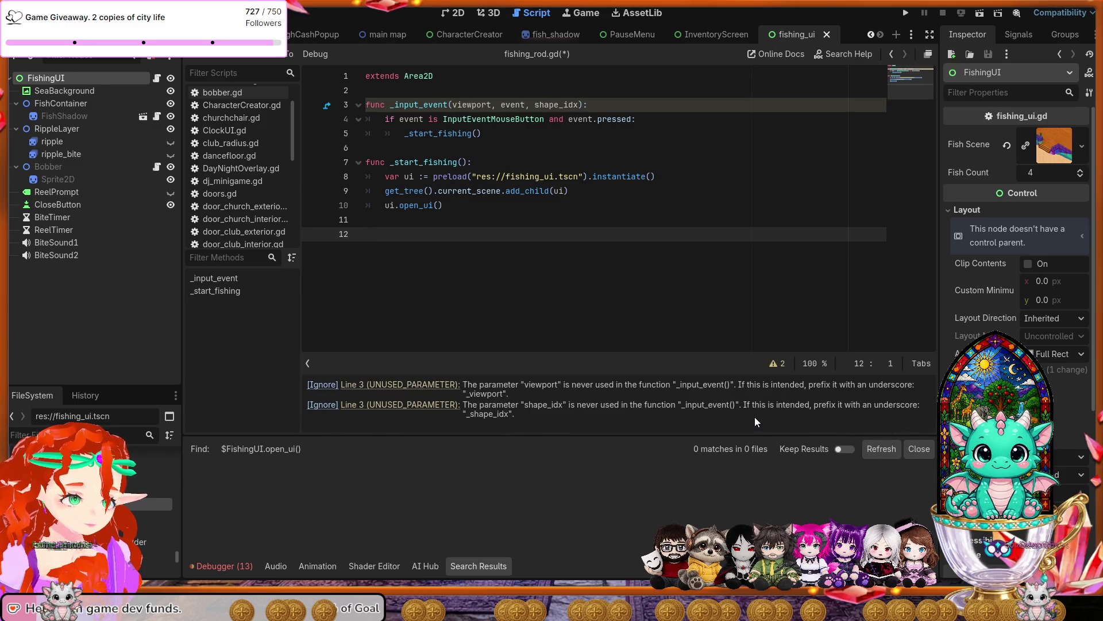
left_click(780, 368)
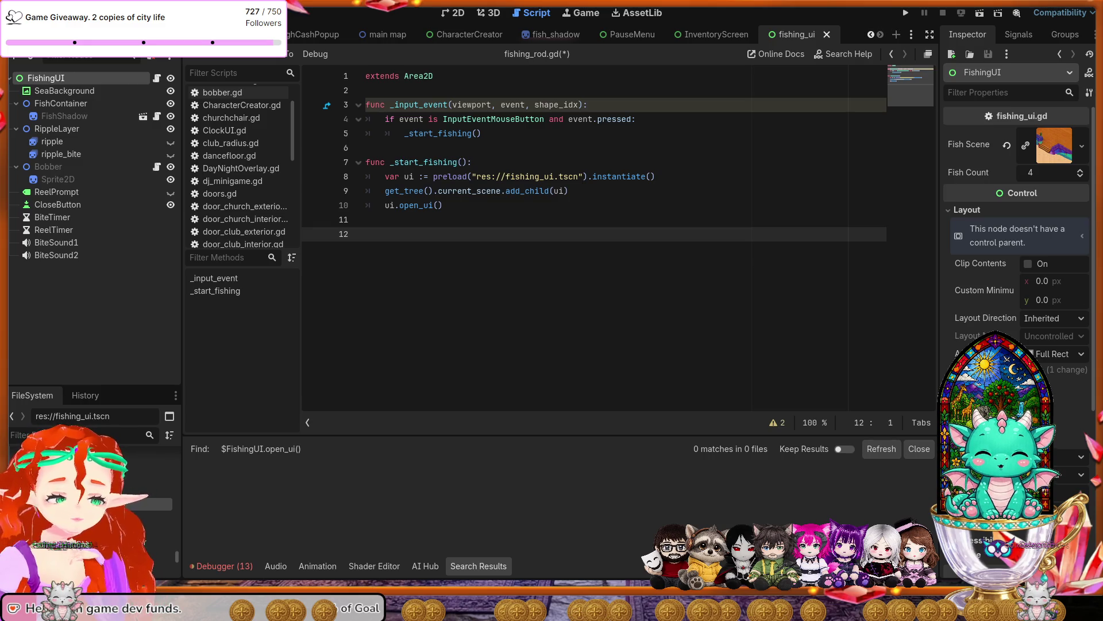
Select the preload path text through the end of line 8.
left_click_drag(656, 177, 385, 177)
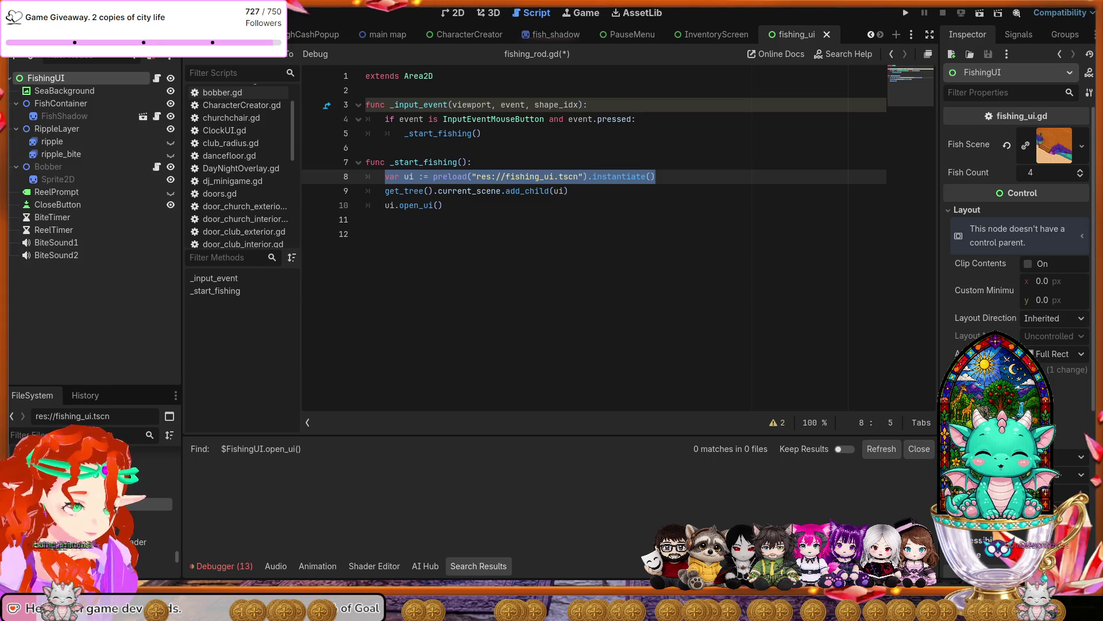
Review the debugger's 13 errors, collapse the log, and select the _start_fishing body lines.
left_click(223, 560)
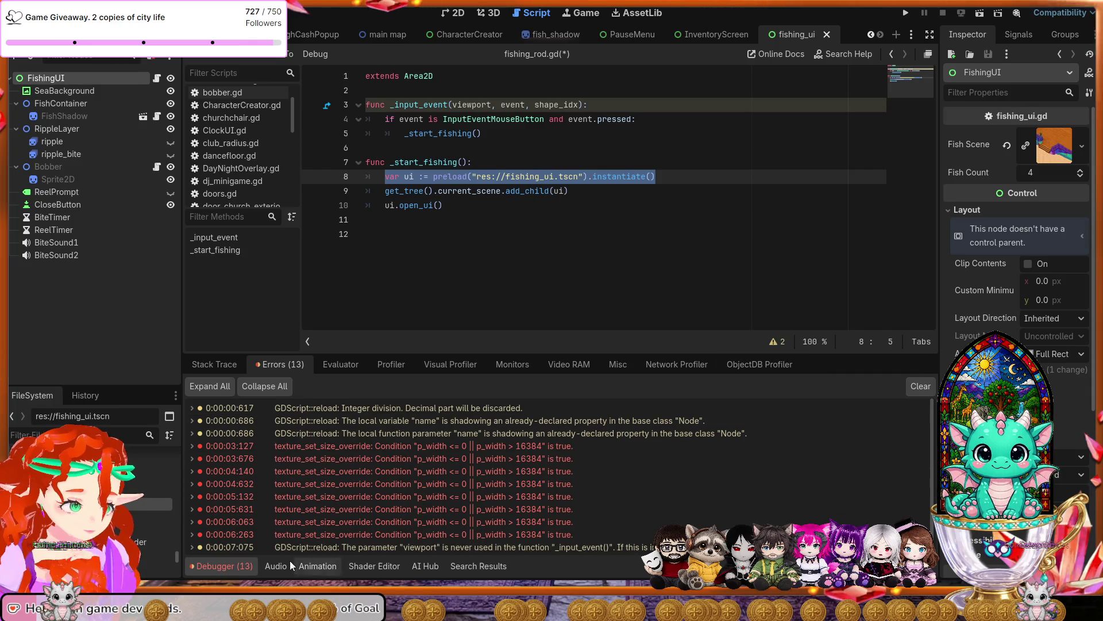
left_click(235, 564)
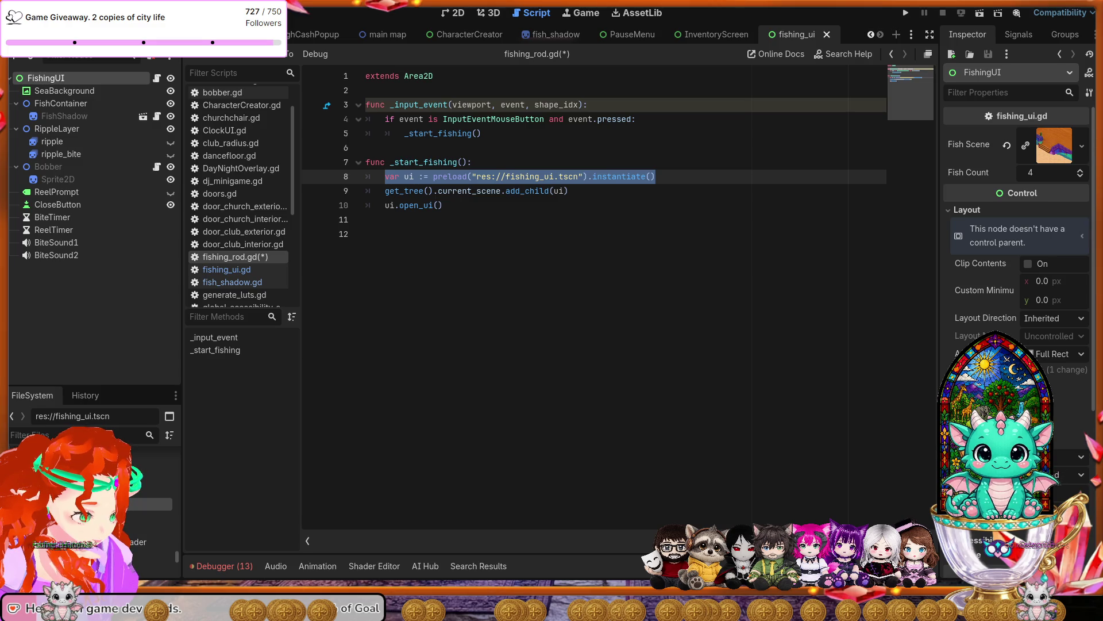
mouse_move(442, 205)
left_mouse_down()
mouse_move(402, 205)
mouse_move(390, 177)
mouse_move(363, 166)
left_mouse_up()
Paste the preload, $UI.add_child(ui) and ui.open_ui() lines into _start_fishing, indent them, and save.
type("var ui := preload(\"res://fishing_ui.tscn\").instantiate() $UI.add_child(ui) ui.open_ui()")
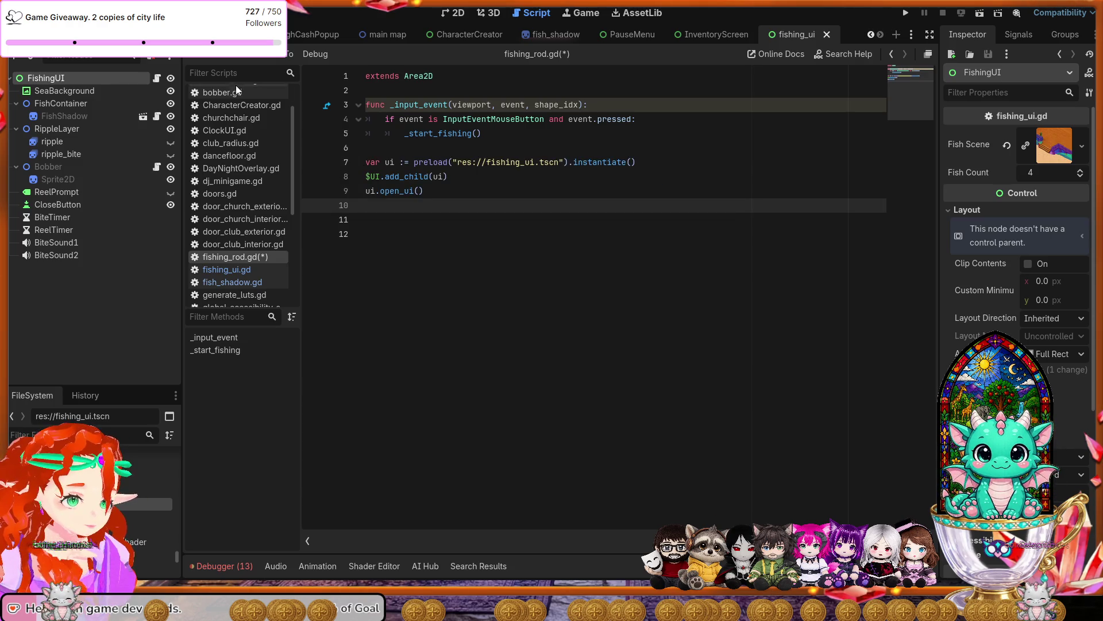
key("ctrl+z")
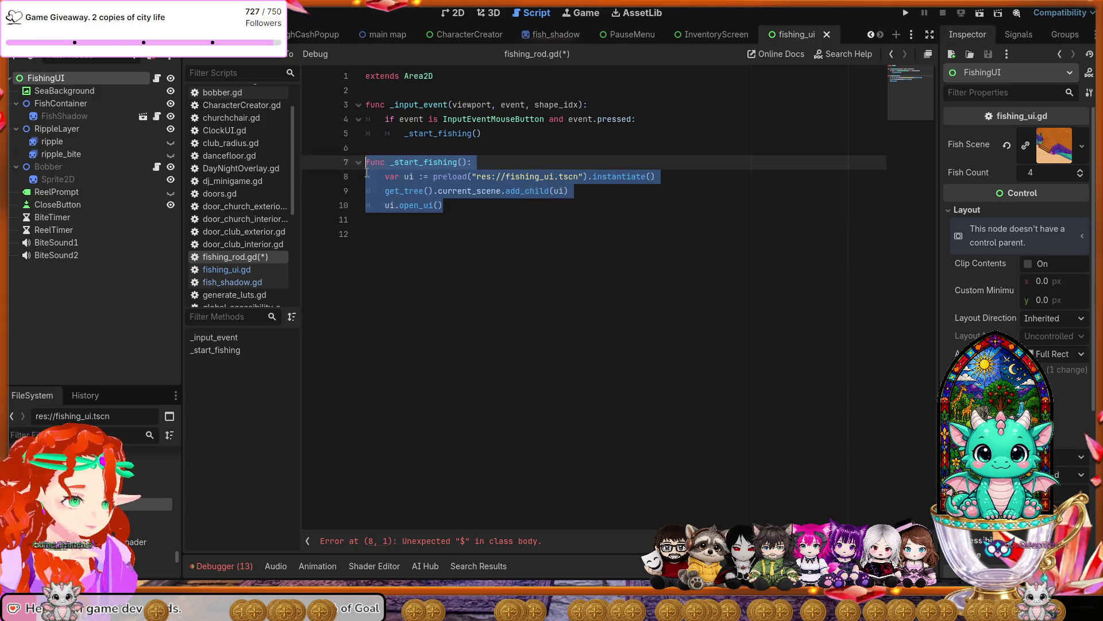
left_click_drag(444, 205, 378, 178)
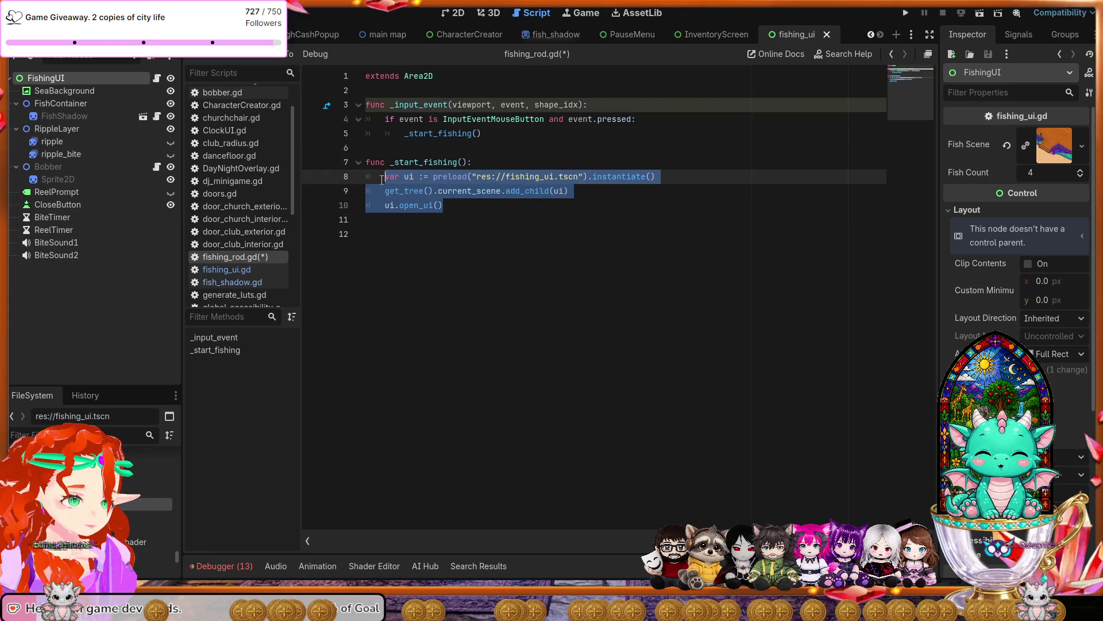
type("var ui := preload(\"res://fishing_ui.tscn\").instantiate() $UI.add_child(ui) ui.open_ui()")
left_click(369, 190)
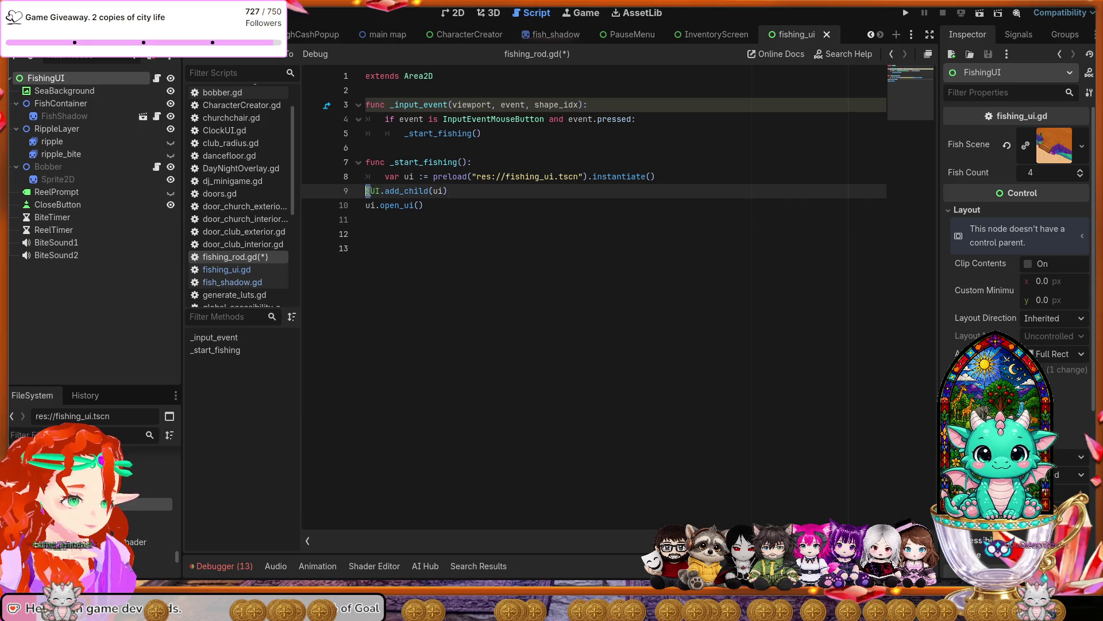
key("Tab")
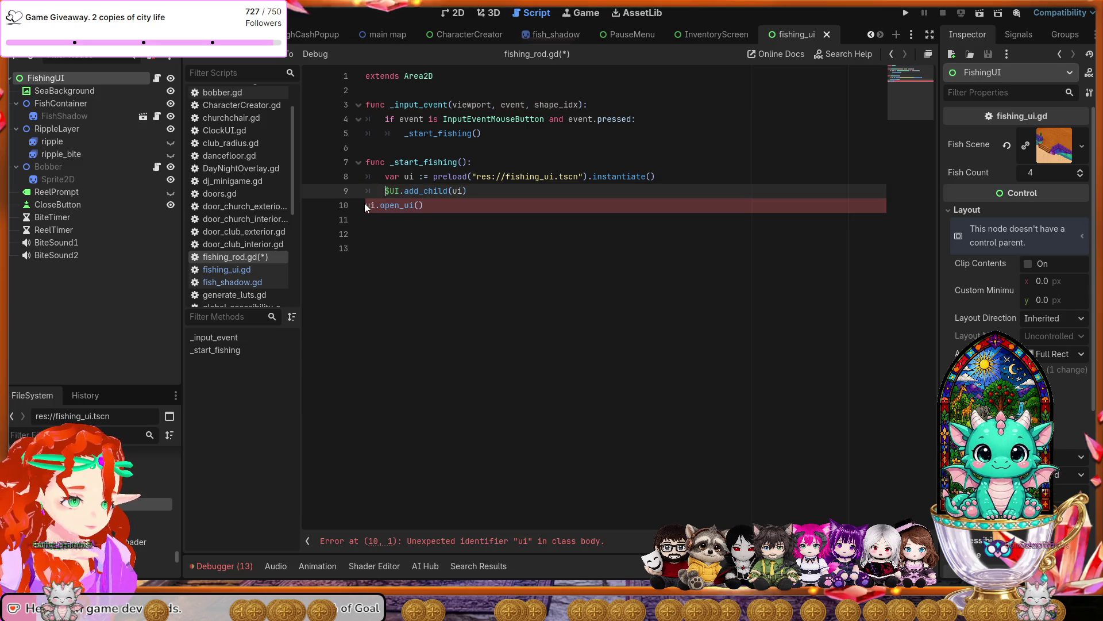
left_click(367, 205)
key("Tab")
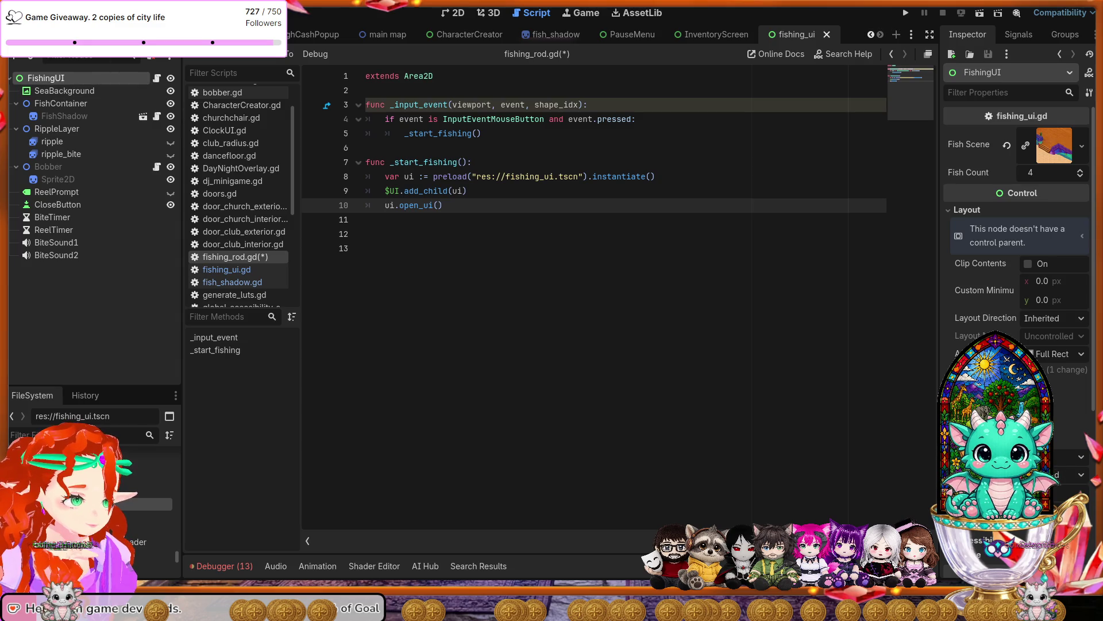
key("ctrl+s")
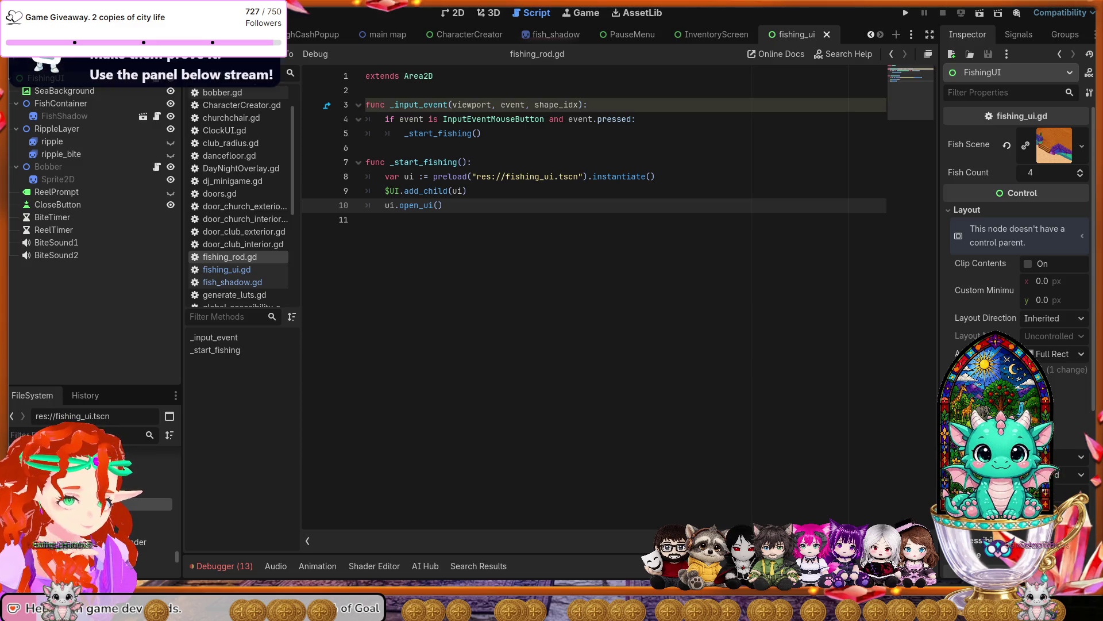
Run the game with F5 and click the fishing rod on the pier.
key("F5")
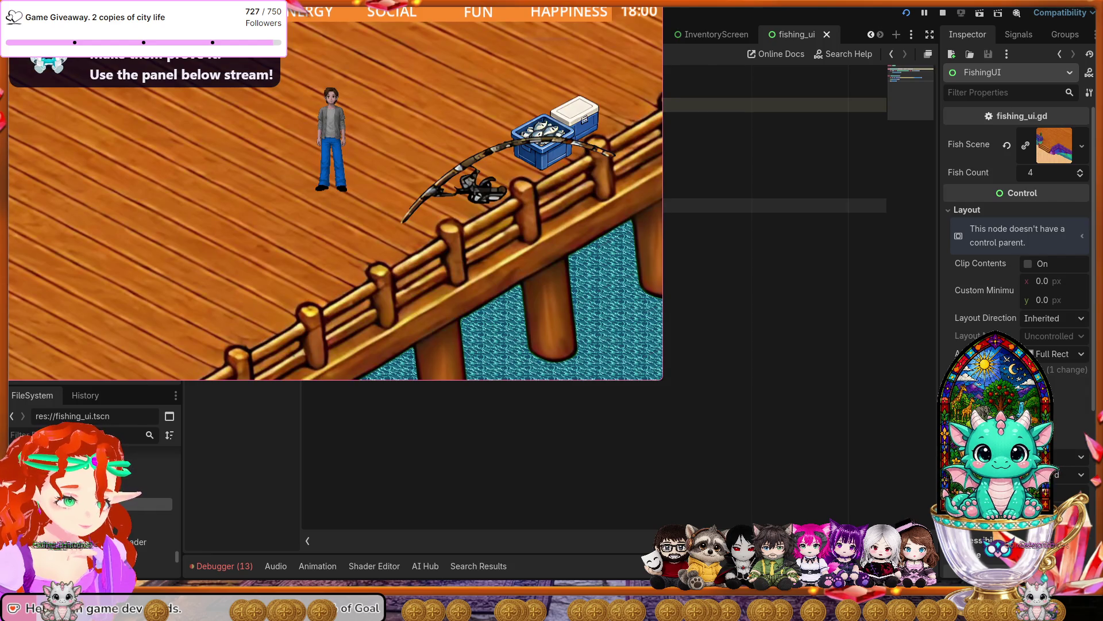
left_click(483, 187)
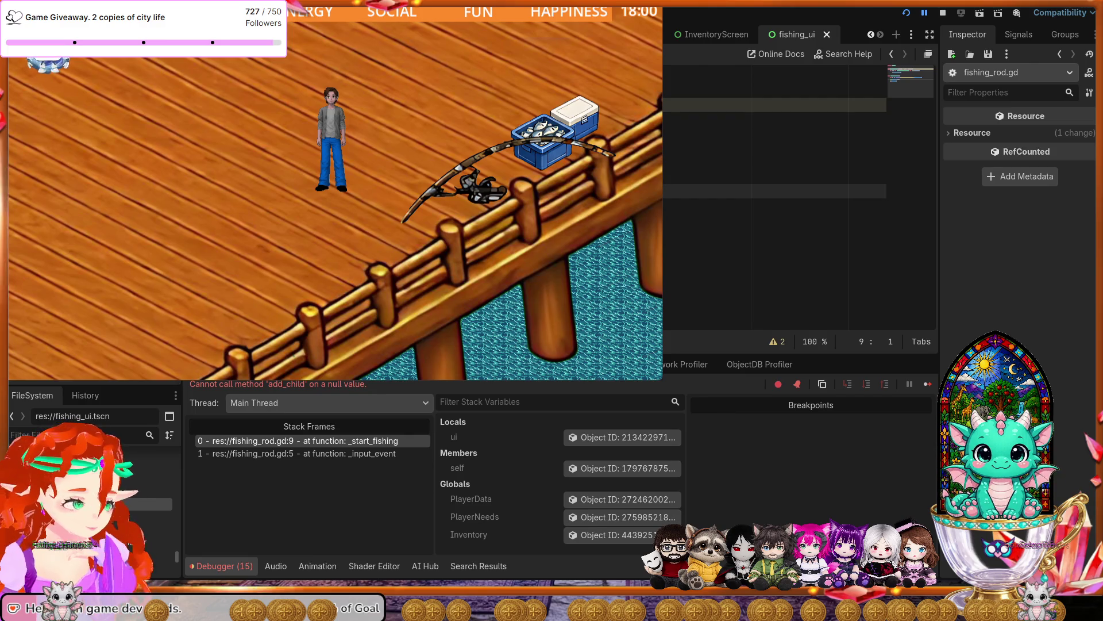
Show the newest entries in the Errors list and enlarge the scene tree dock.
left_click(271, 387)
scroll(419, 481, "down", 2)
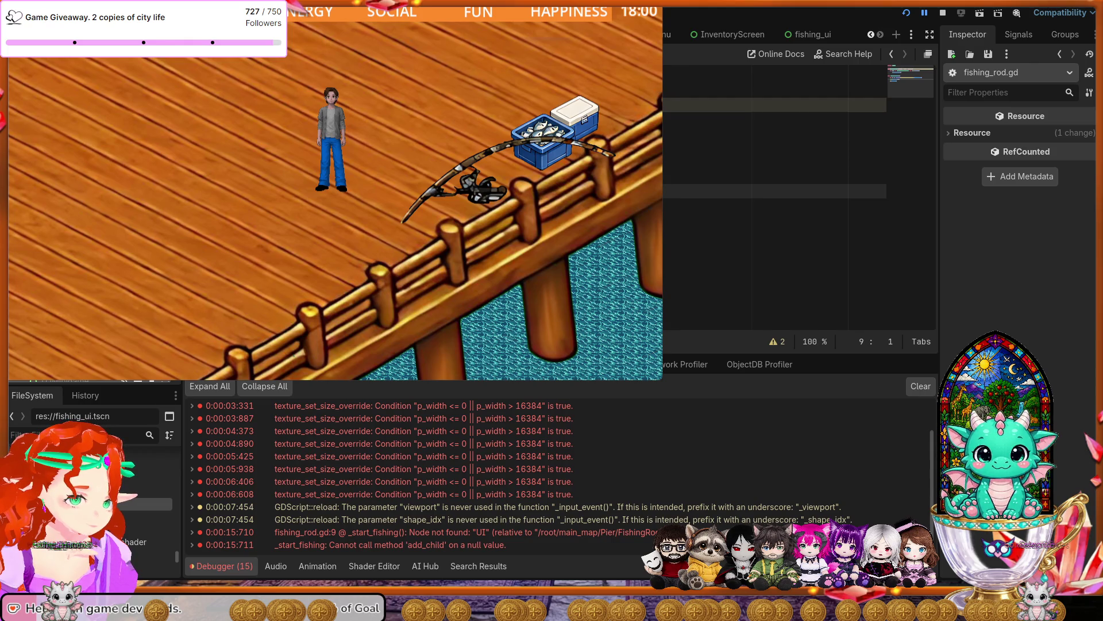
left_click_drag(117, 383, 117, 500)
Insert _start_fishing code adding the UI via get_tree().root.get_node("main_map/UI").add_child(ui).
scroll(175, 388, "up", 3)
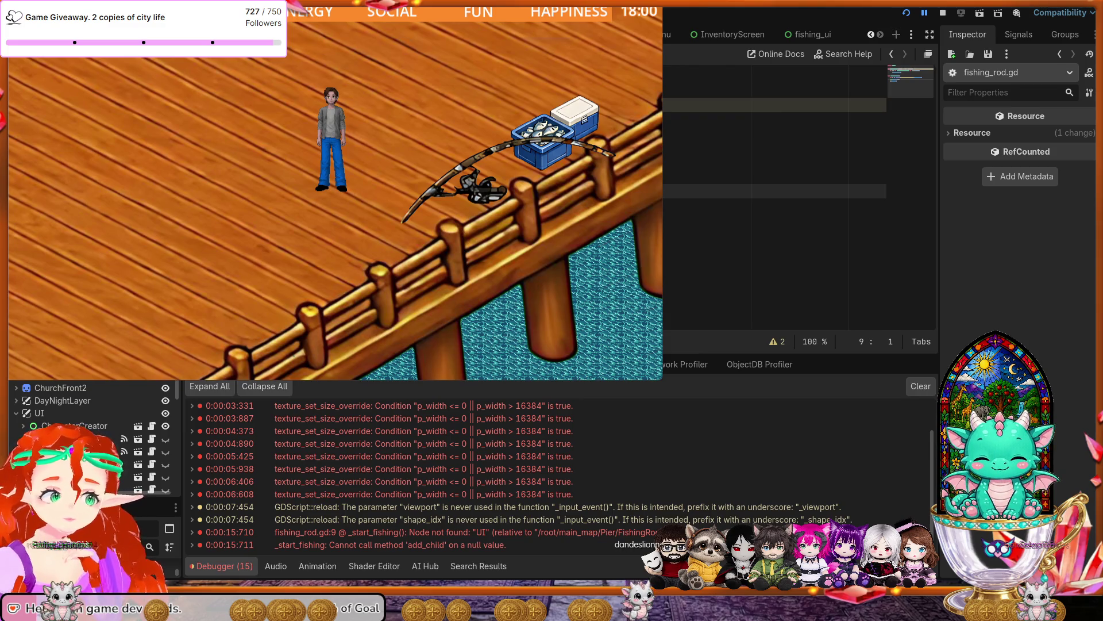
key("Up")
key("Up")
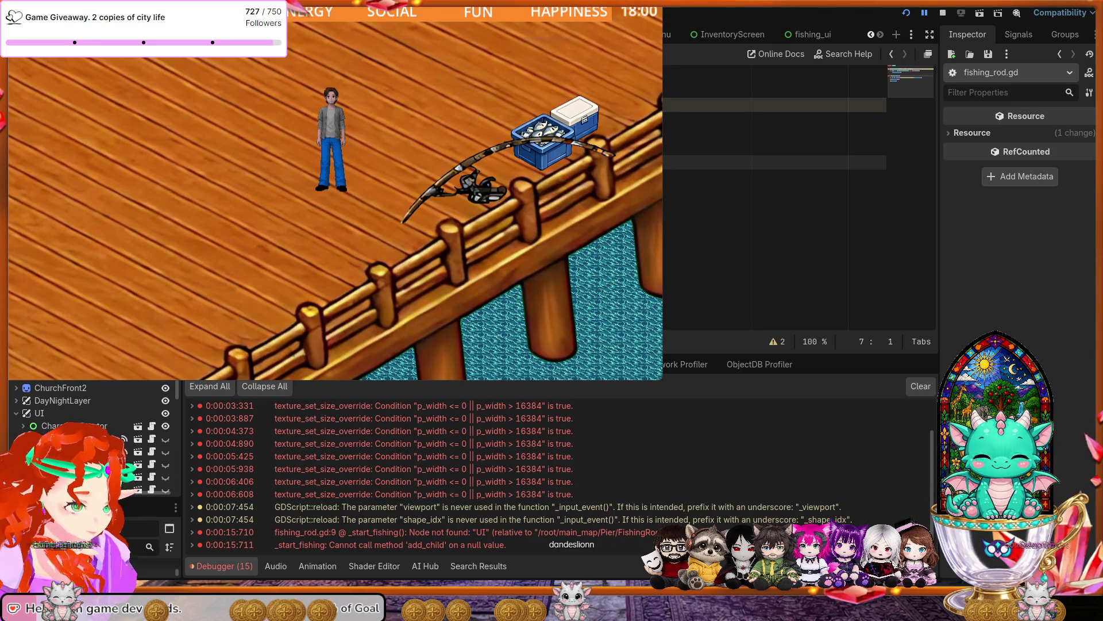
key("ctrl+v")
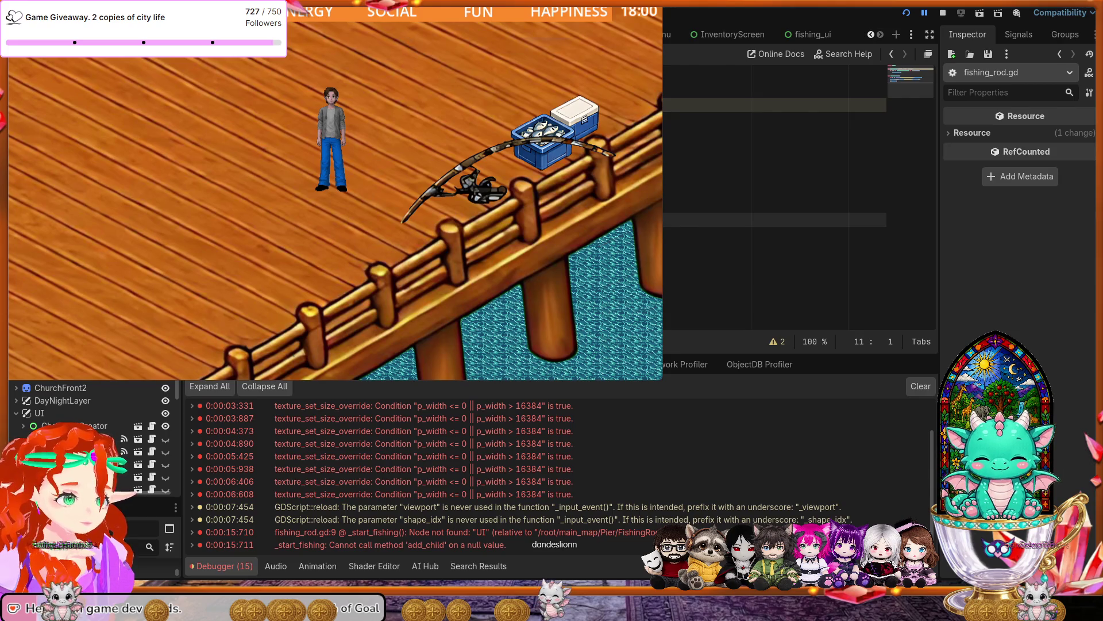
Stop the running game and launch it again.
left_click(943, 13)
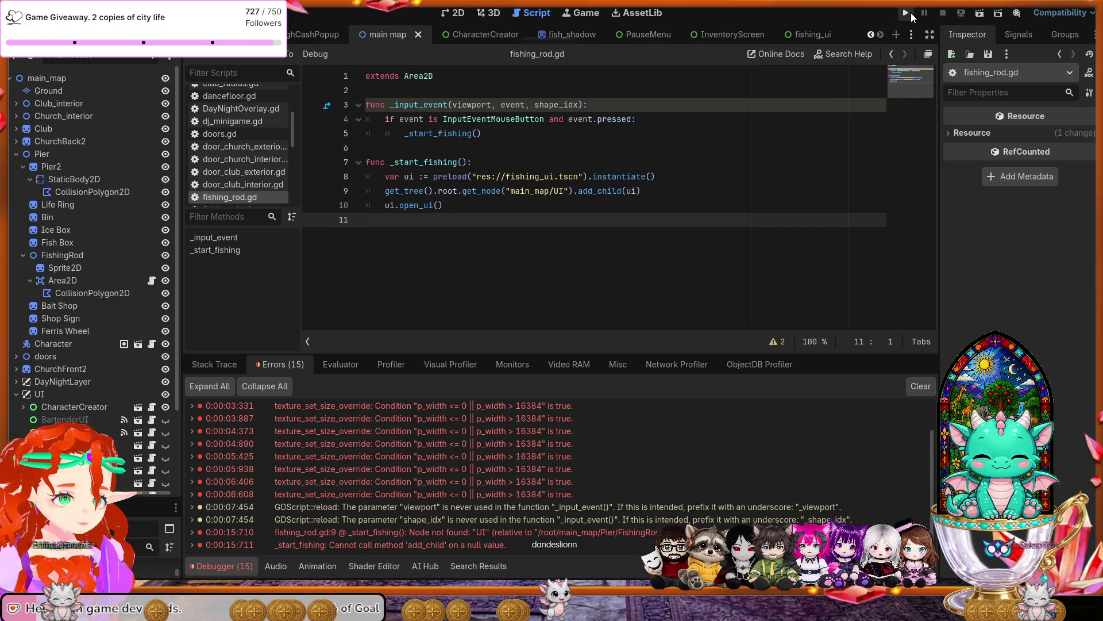
left_click(907, 13)
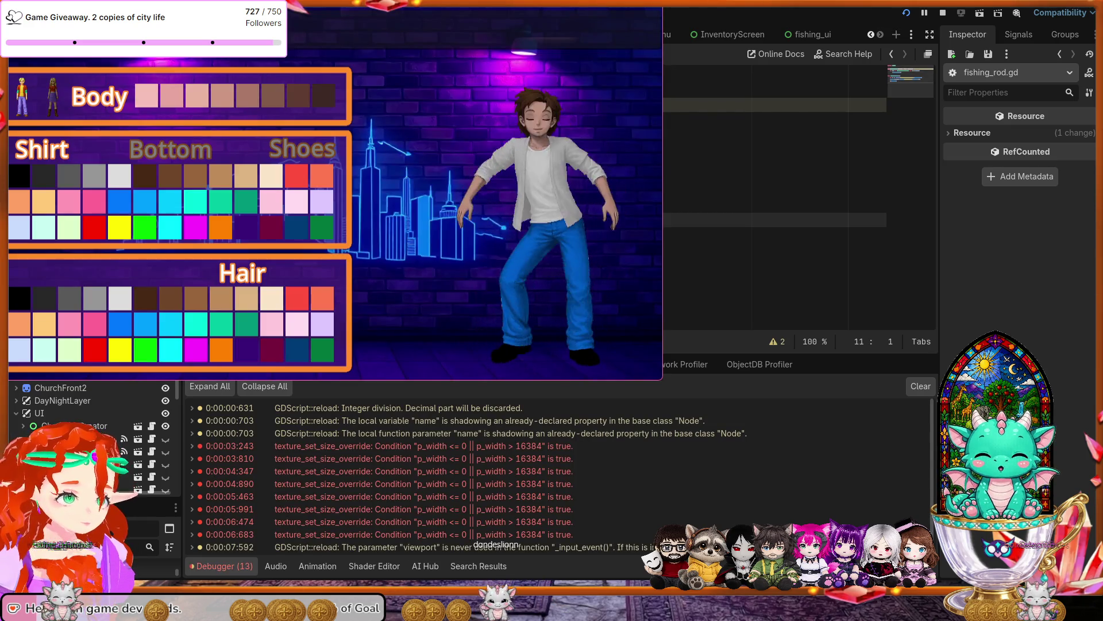
Enter a character name and confirm it.
type("ottie")
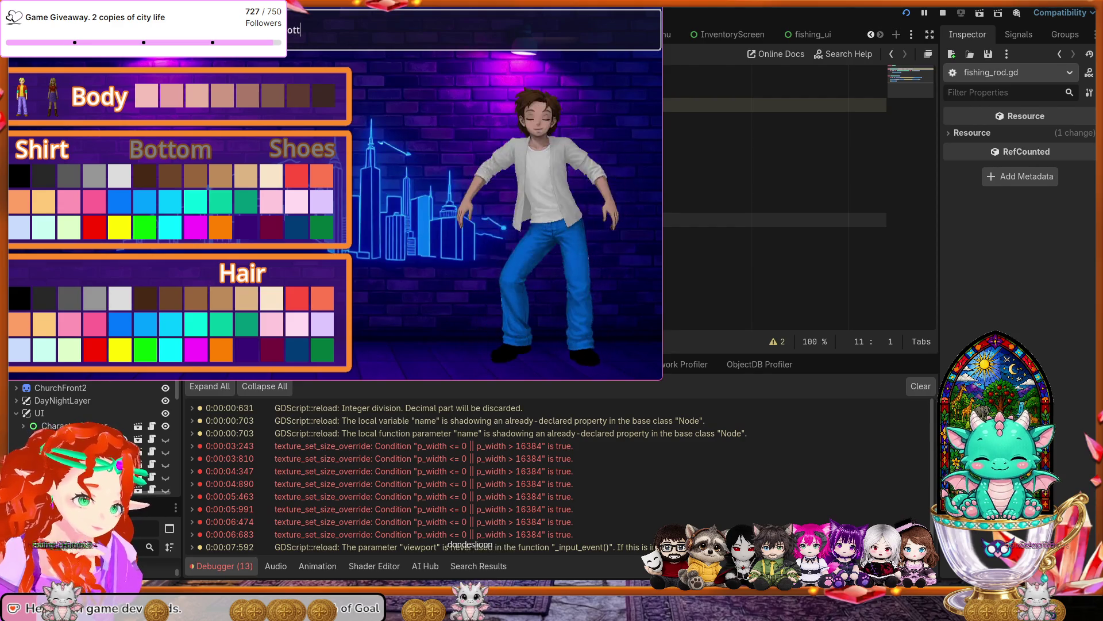
key("Return")
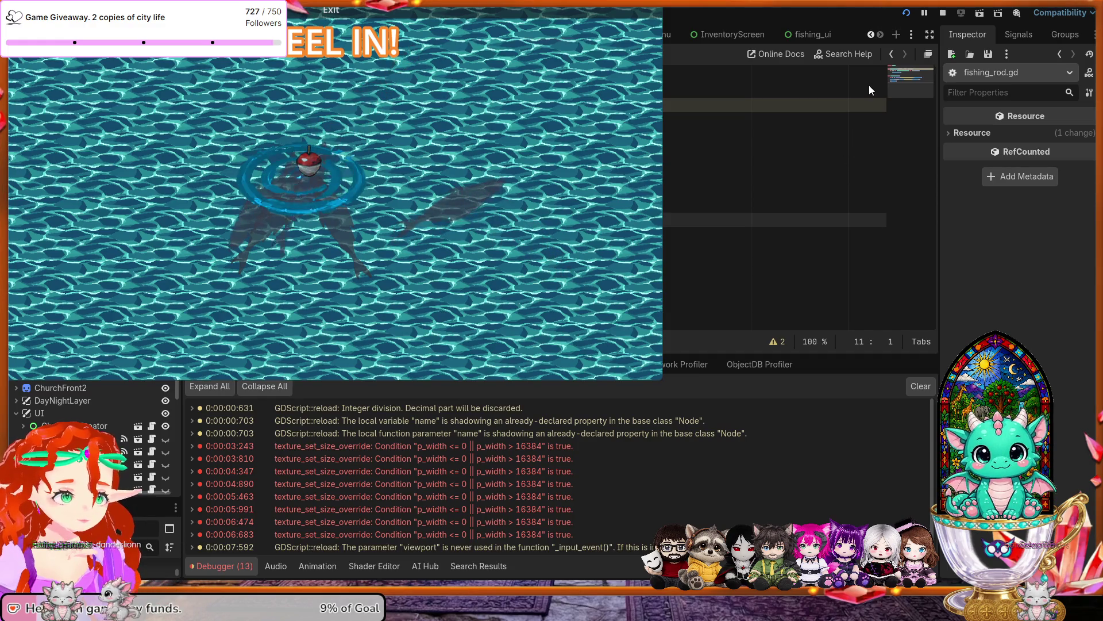
Stop the running fishing minigame with F8 and return to the editor.
key("F8")
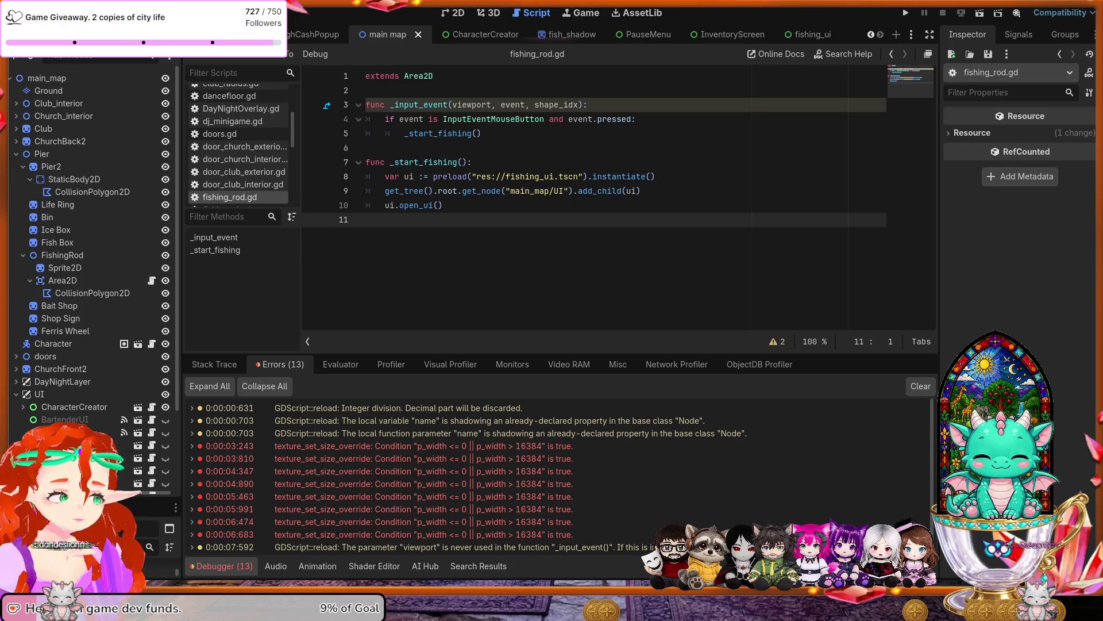
Open fish_shadow.gd and place the caret on blank line 36 inside func _process(delta).
scroll(239, 140, "down", 1)
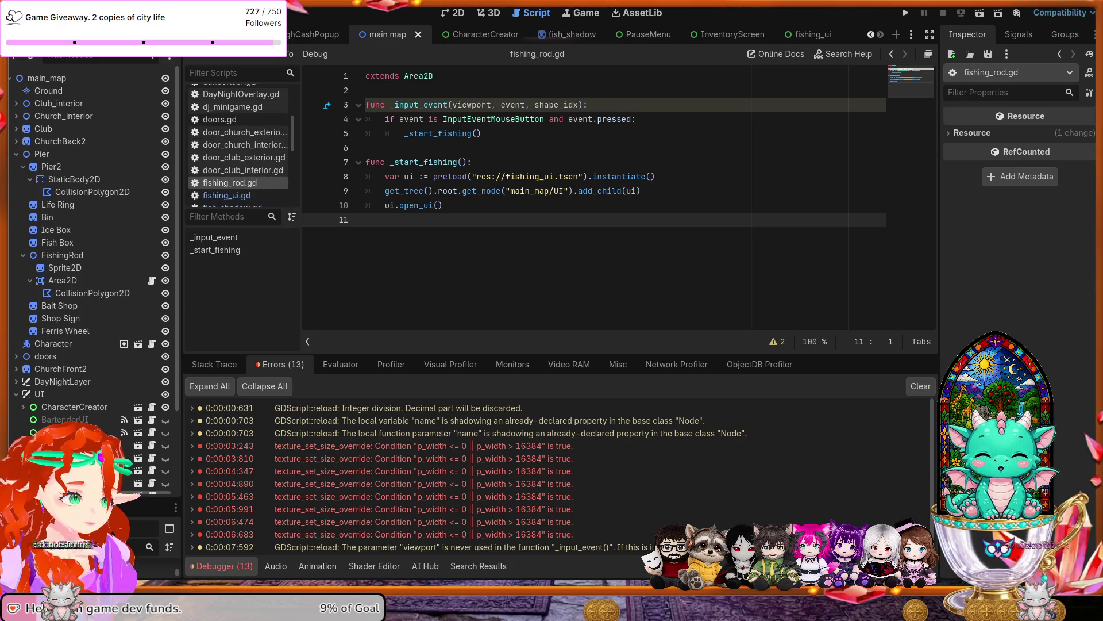
scroll(238, 141, "down", 1)
left_click(253, 193)
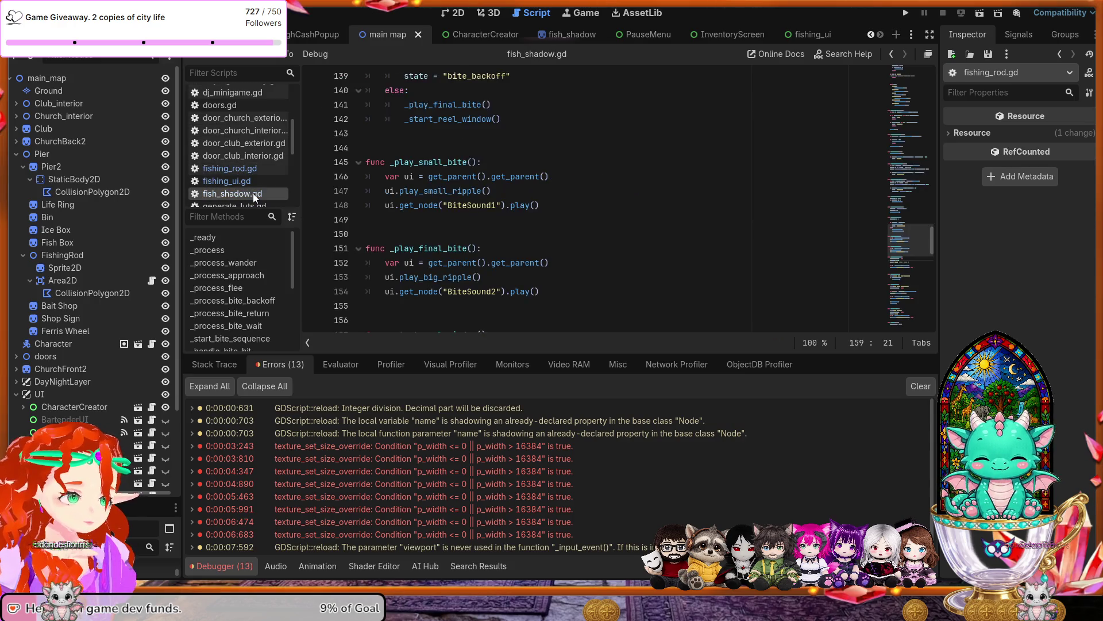
scroll(446, 175, "up", 7)
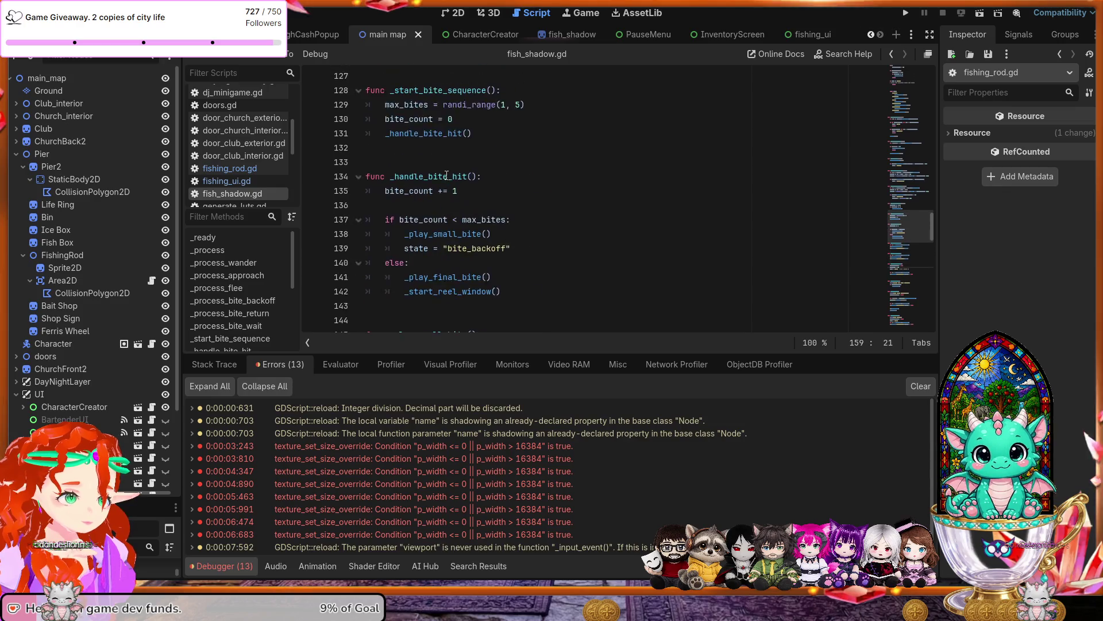
scroll(447, 176, "up", 14)
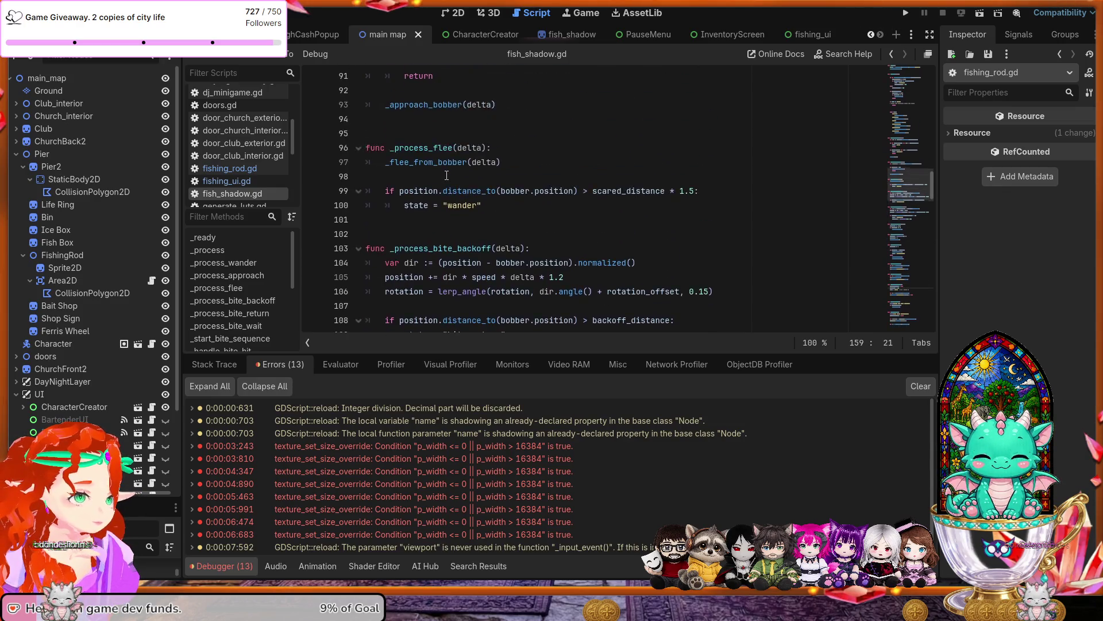
scroll(442, 167, "up", 3)
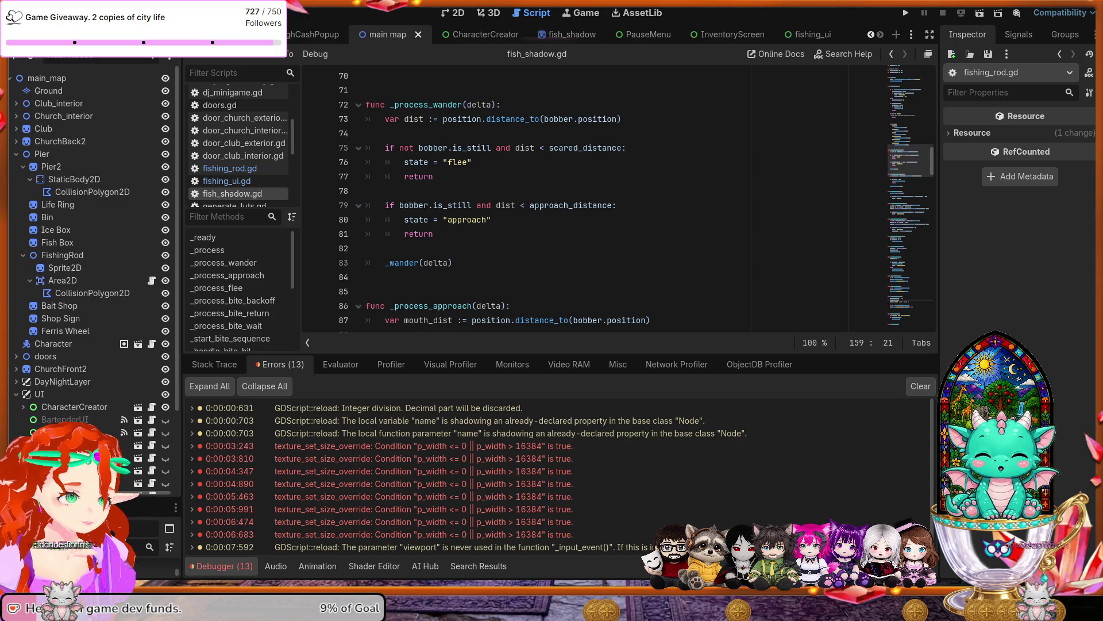
scroll(618, 196, "up", 10)
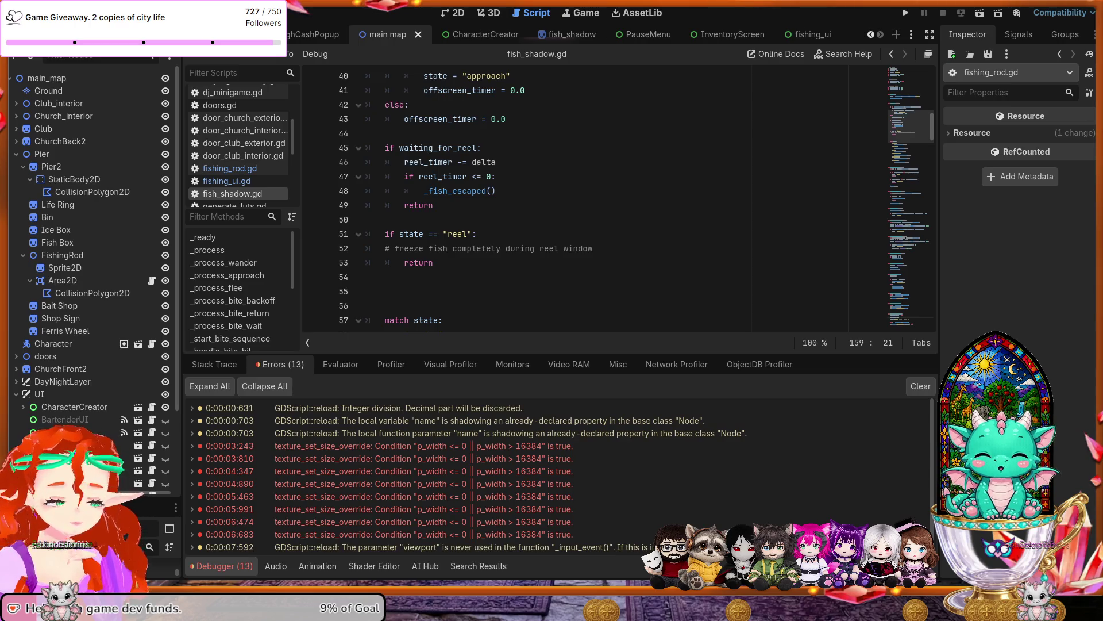
scroll(618, 194, "up", 3)
left_click(481, 148)
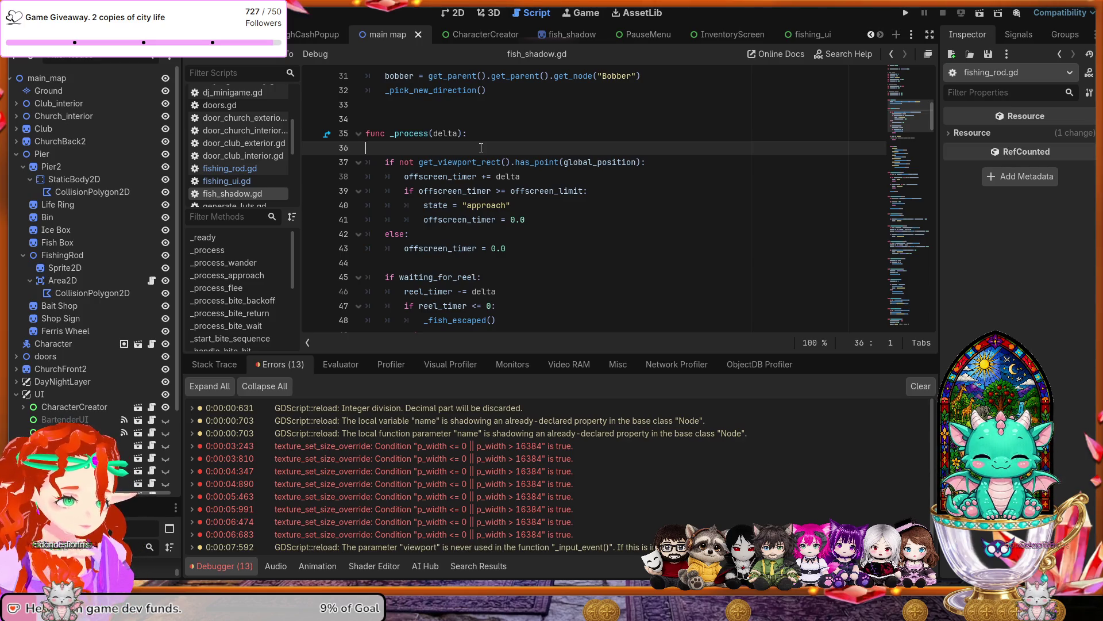
Add an indented 'if state == "reel": return' at the top of _process, save, and run.
type("if state == \"reel\": \treturn")
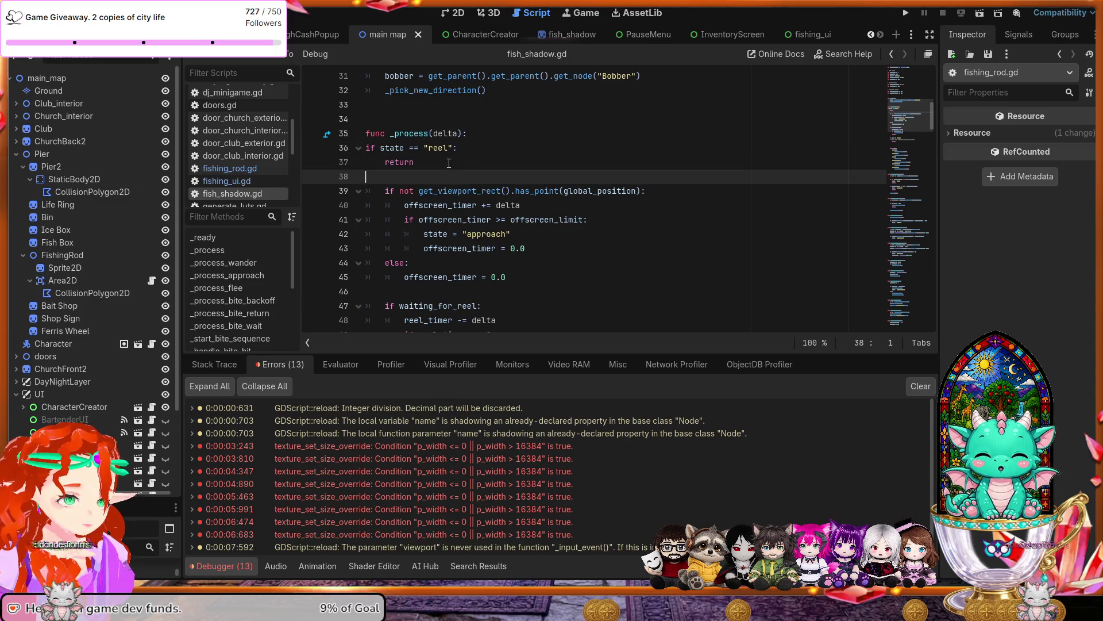
left_click(368, 147)
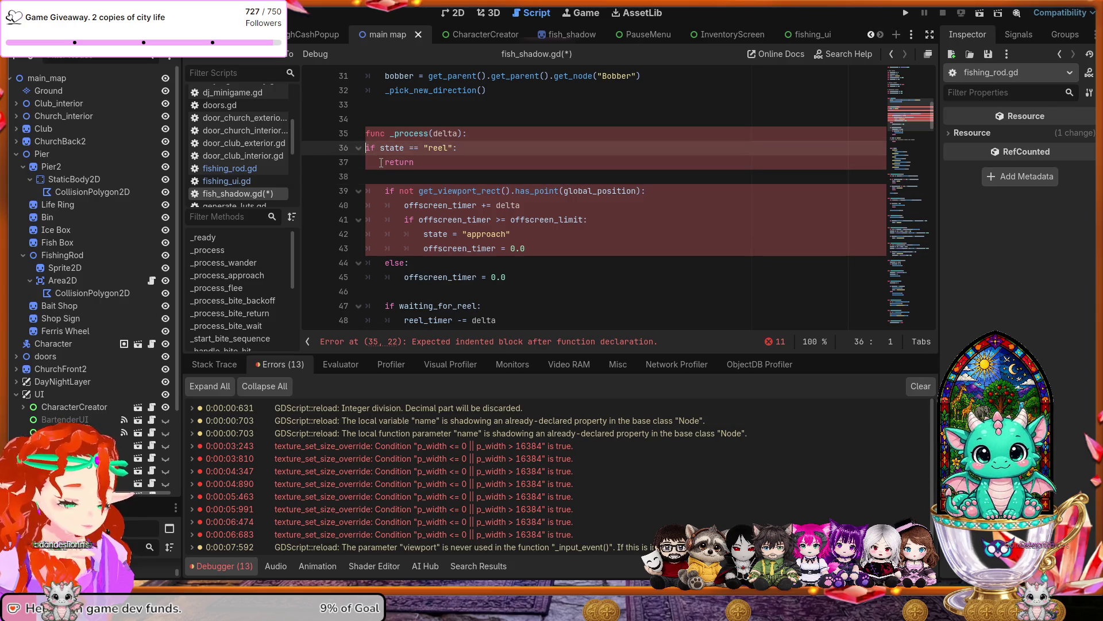
key("Tab")
left_click(386, 164)
key("Tab")
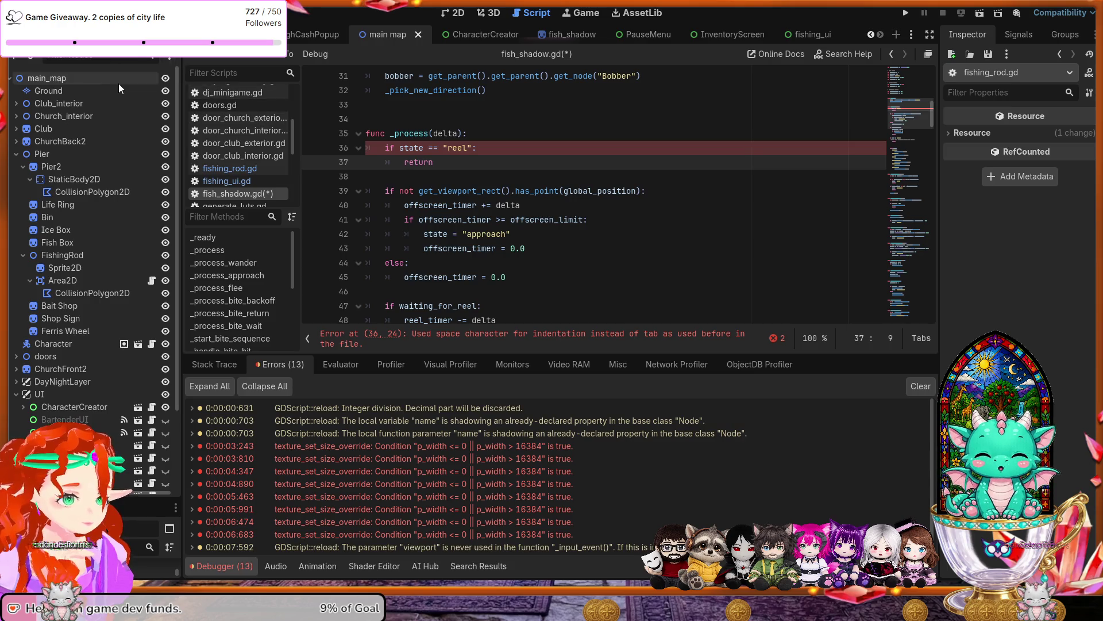
key("ctrl+s")
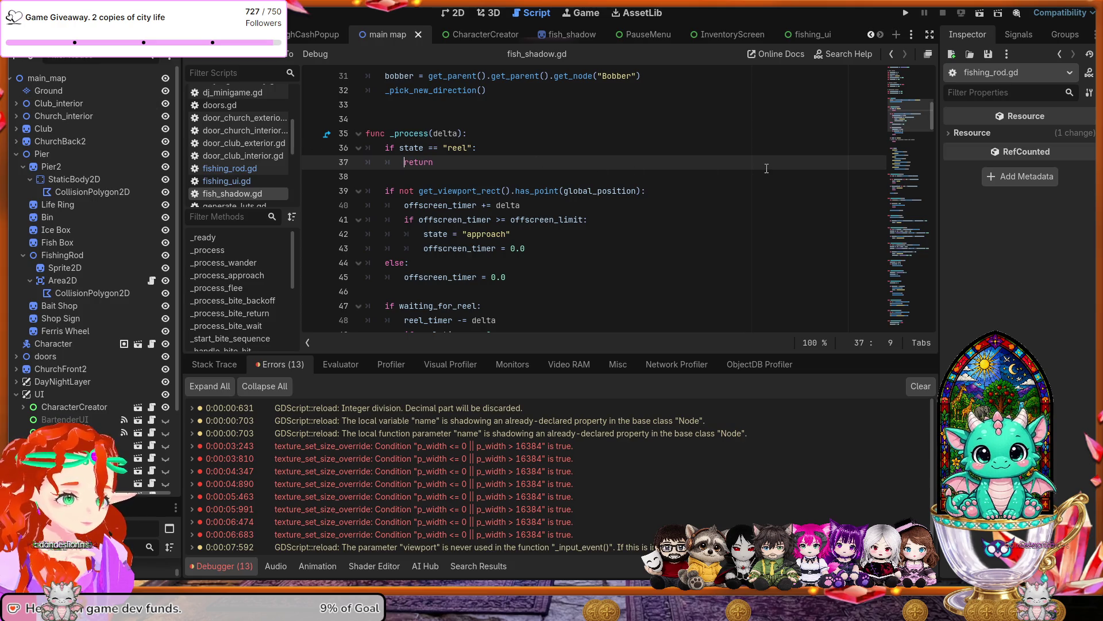
left_click(906, 13)
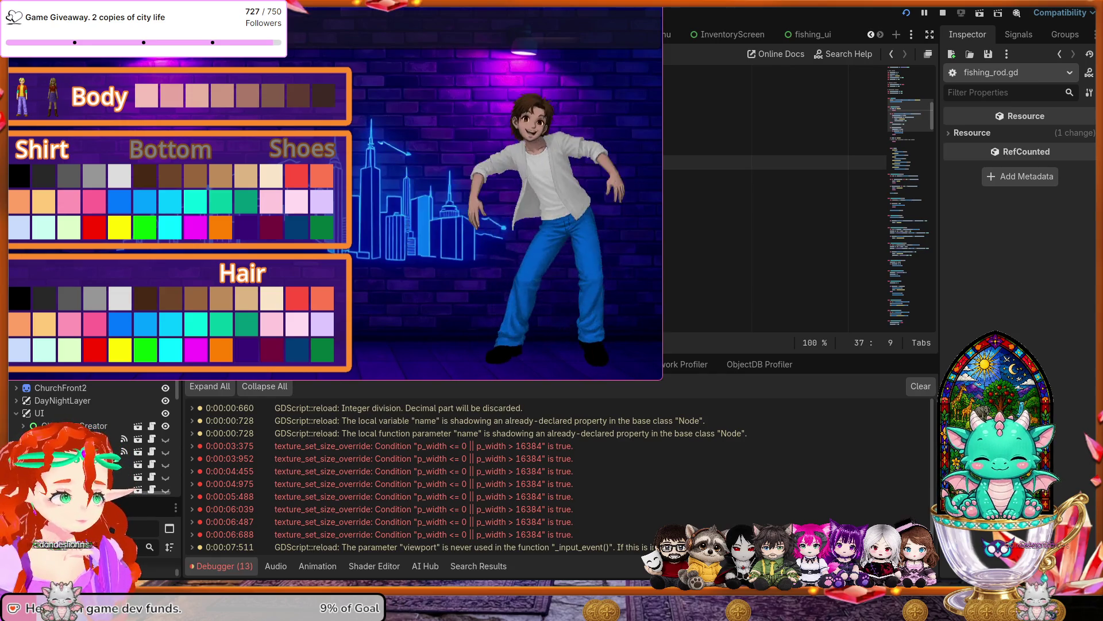
Name the character 'otti' and confirm with Ready? to head to the pier.
type("otti")
key("Return")
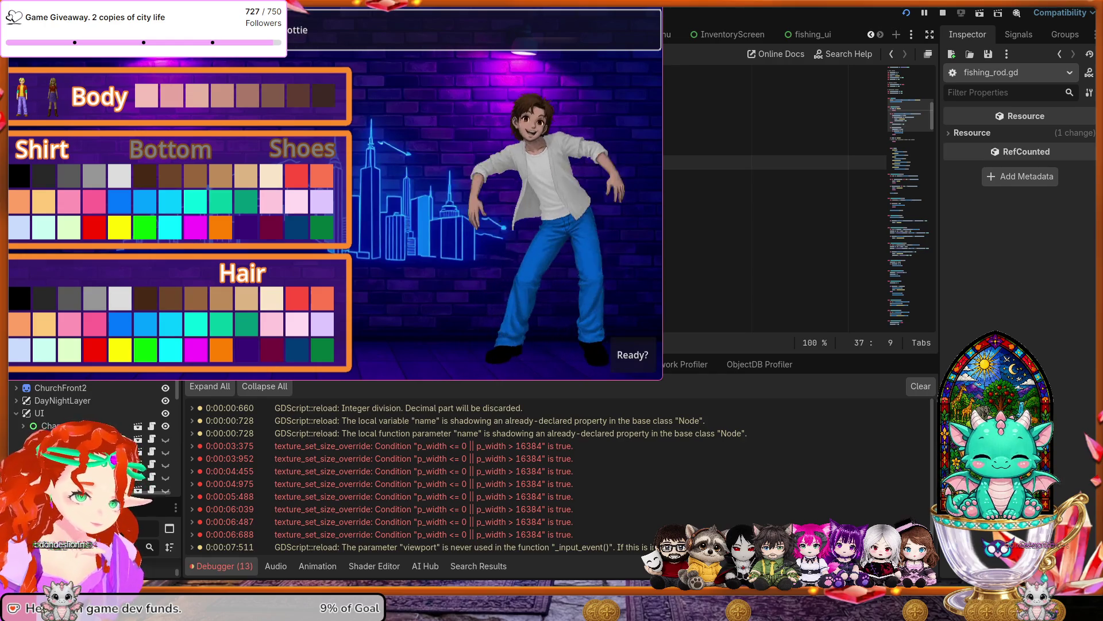
left_click(632, 353)
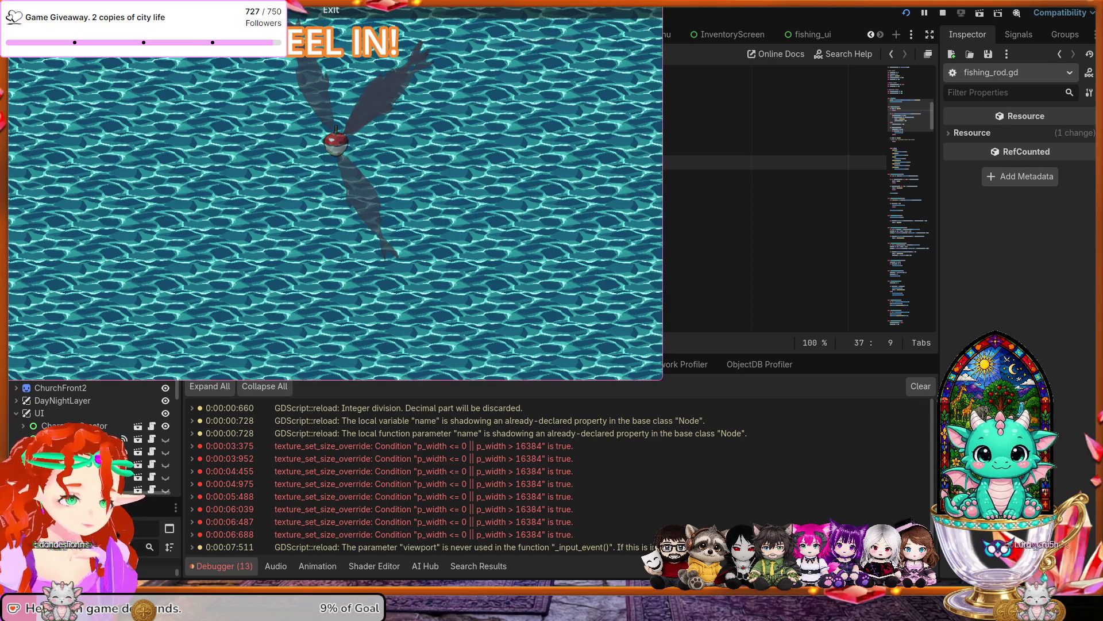
Stop the fishing minigame test with F8, returning to fish_shadow.gd.
key("F8")
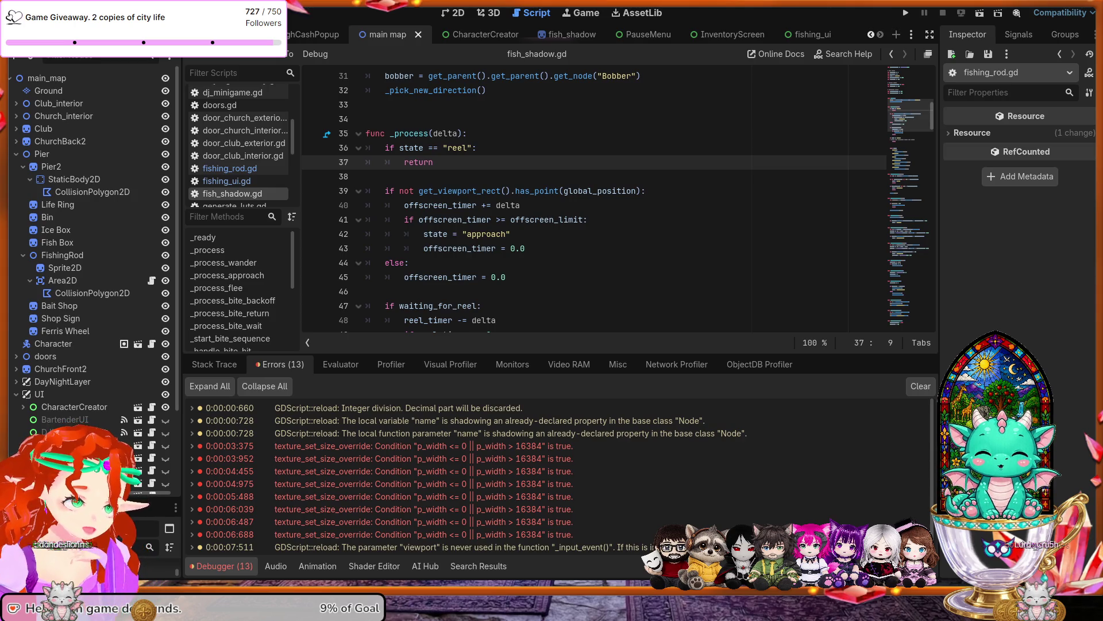
Search fish_shadow.gd for 'unhandled' using the Ctrl+F find bar.
scroll(592, 201, "down", 4)
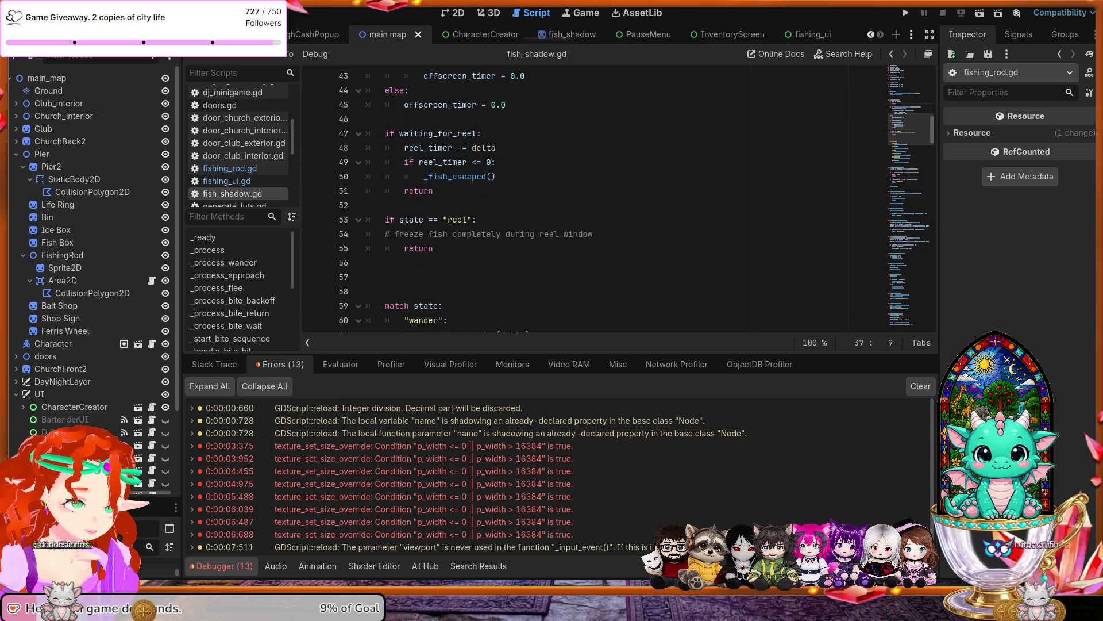
scroll(592, 202, "up", 4)
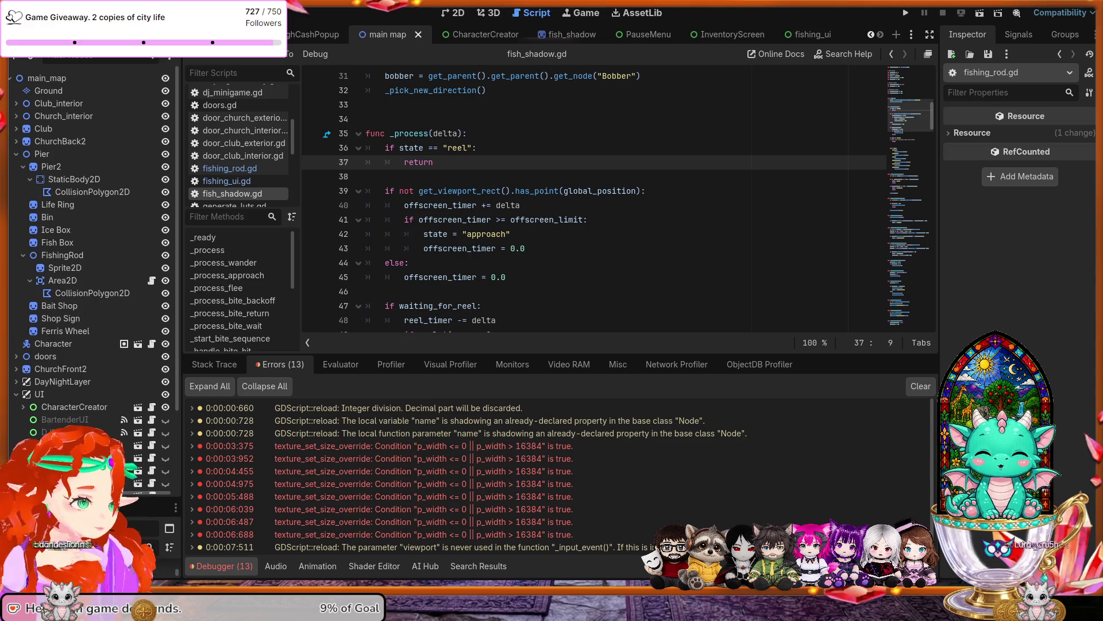
left_click(554, 277)
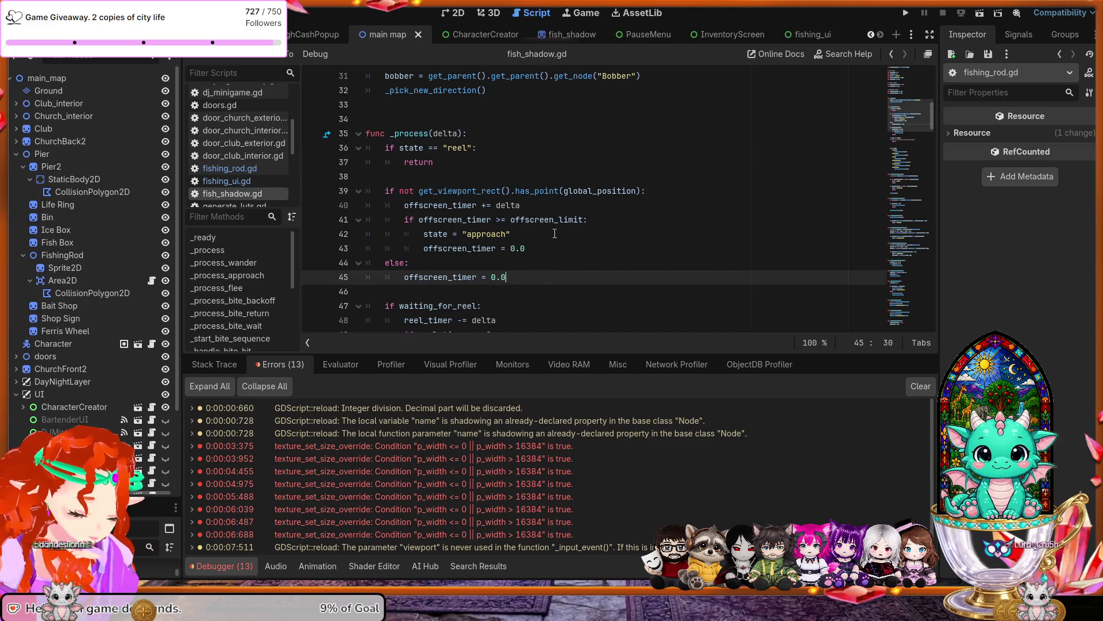
key("ctrl+f")
type("unhandled")
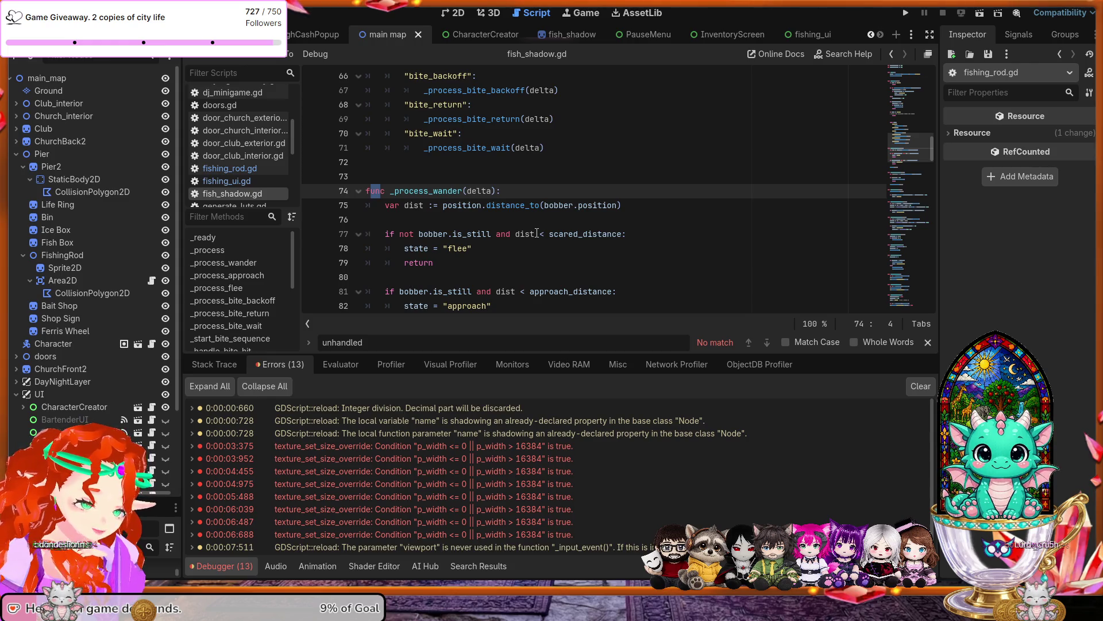
Find 'unhandled' across all project files and open fishing_ui.gd at func _unhandled_input(event).
key("ctrl+shift+f")
key("Return")
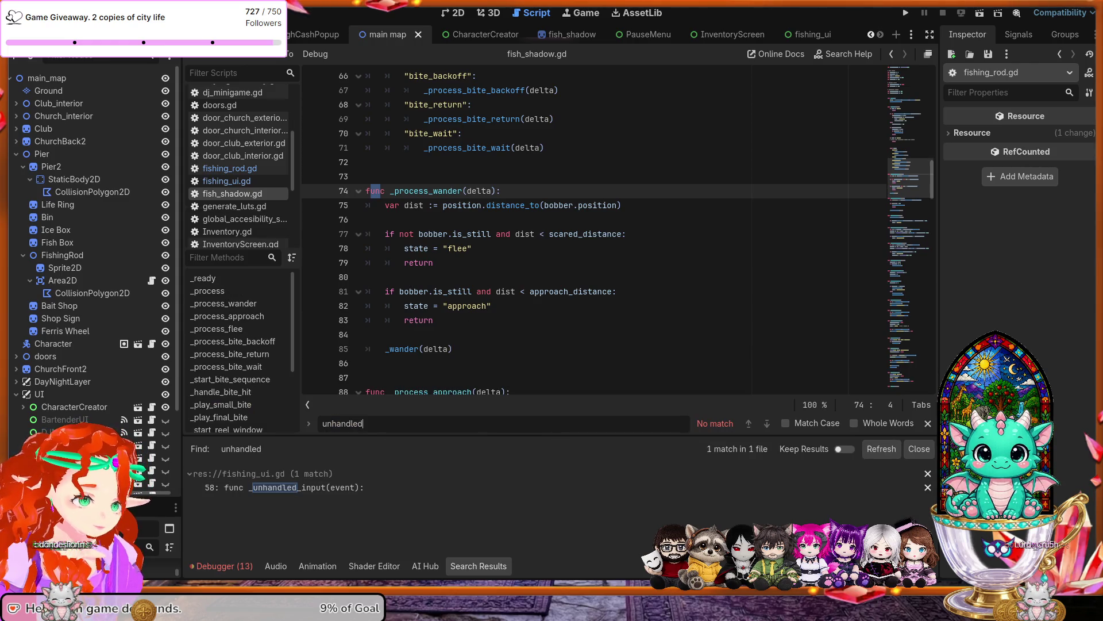
left_click(326, 490)
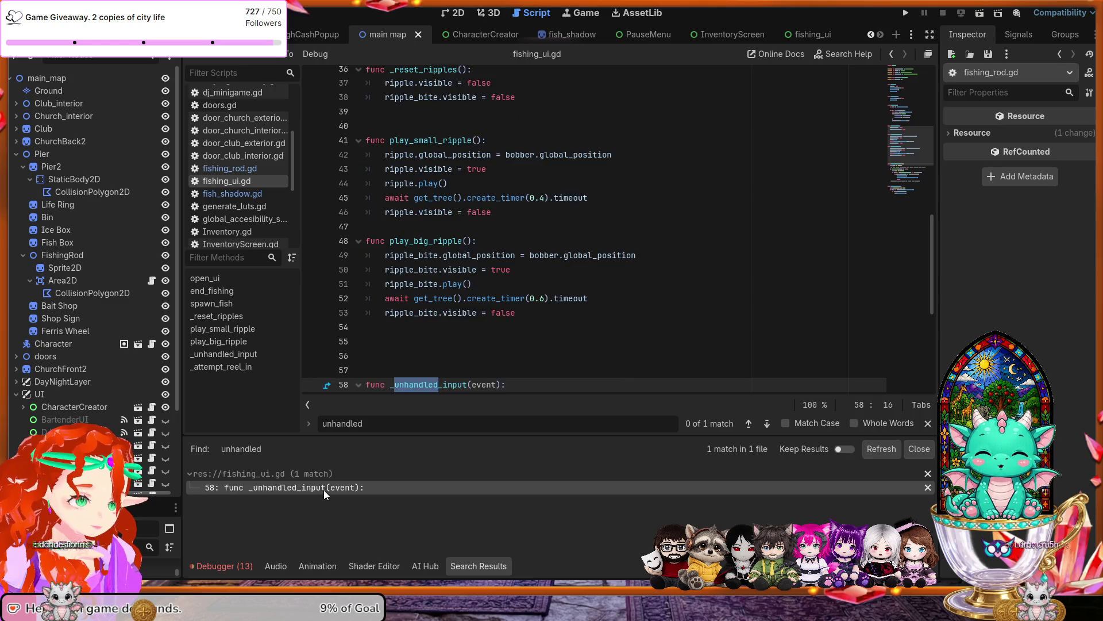
scroll(428, 360, "down", 3)
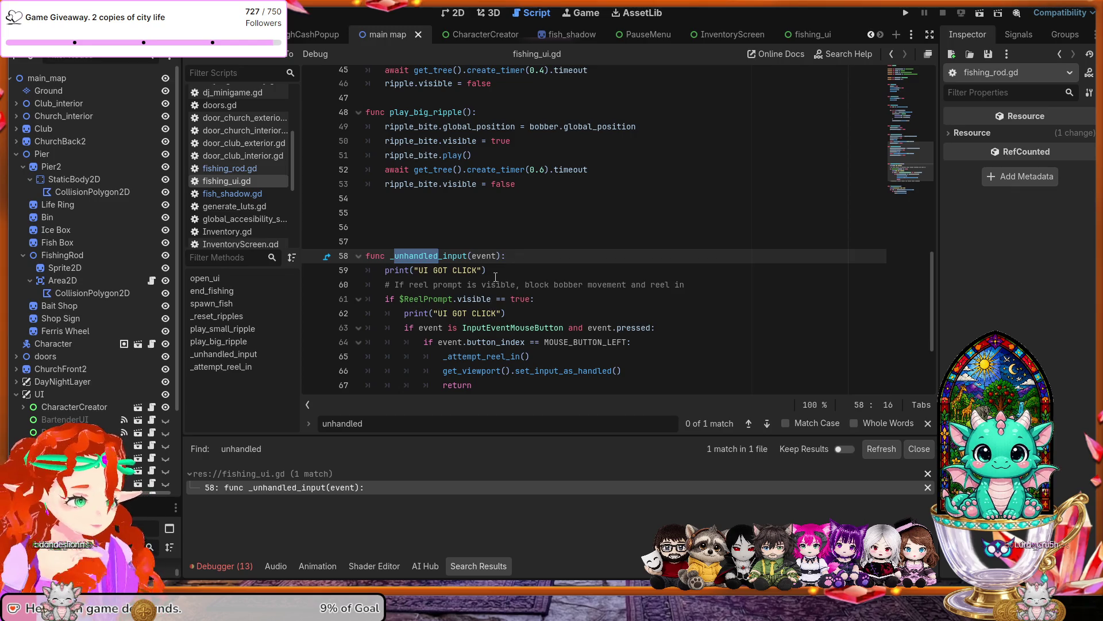
Make print("ReelPrompt visible? ", $ReelPrompt.visible) the first line of _unhandled_input, save, and run.
left_click(514, 255)
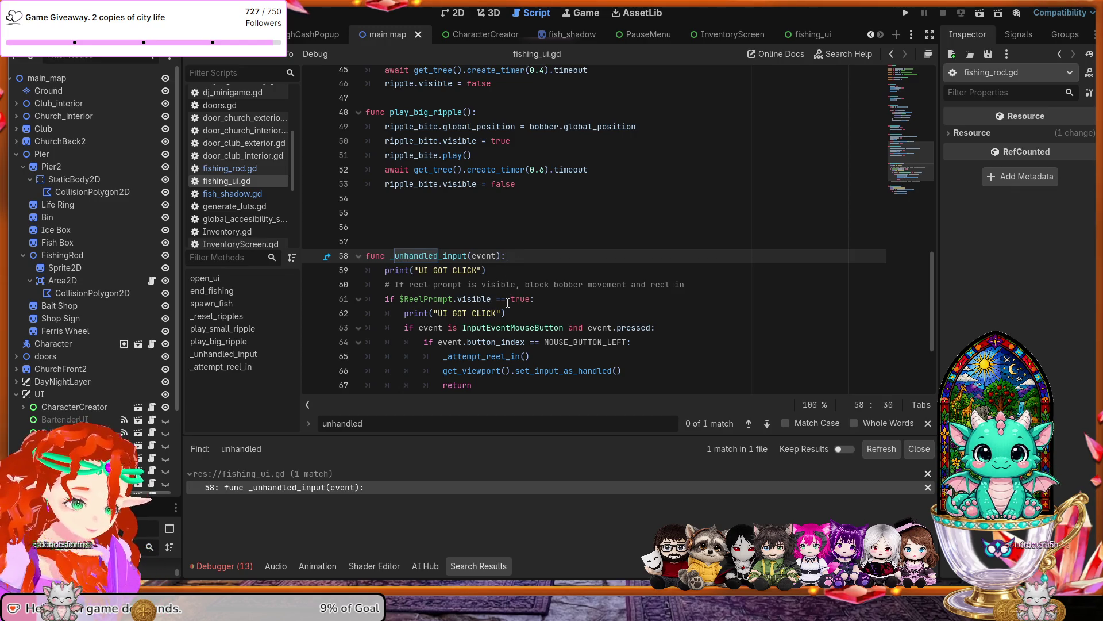
key("Return")
type("print(\"ReelPrompt visible? \", $ReelPrompt.visible)")
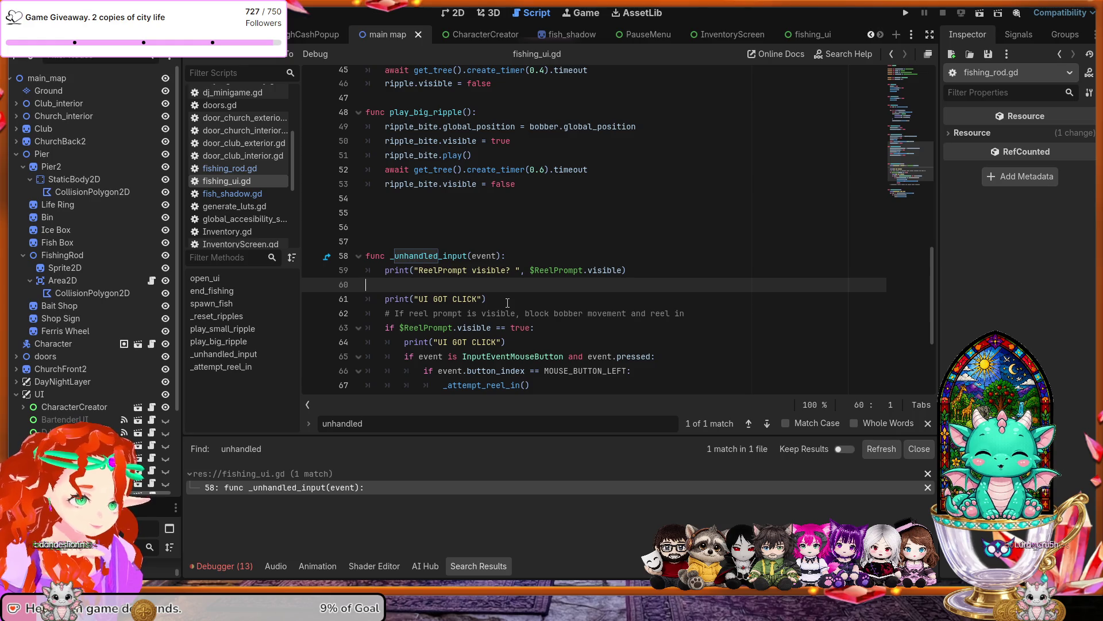
key("BackSpace")
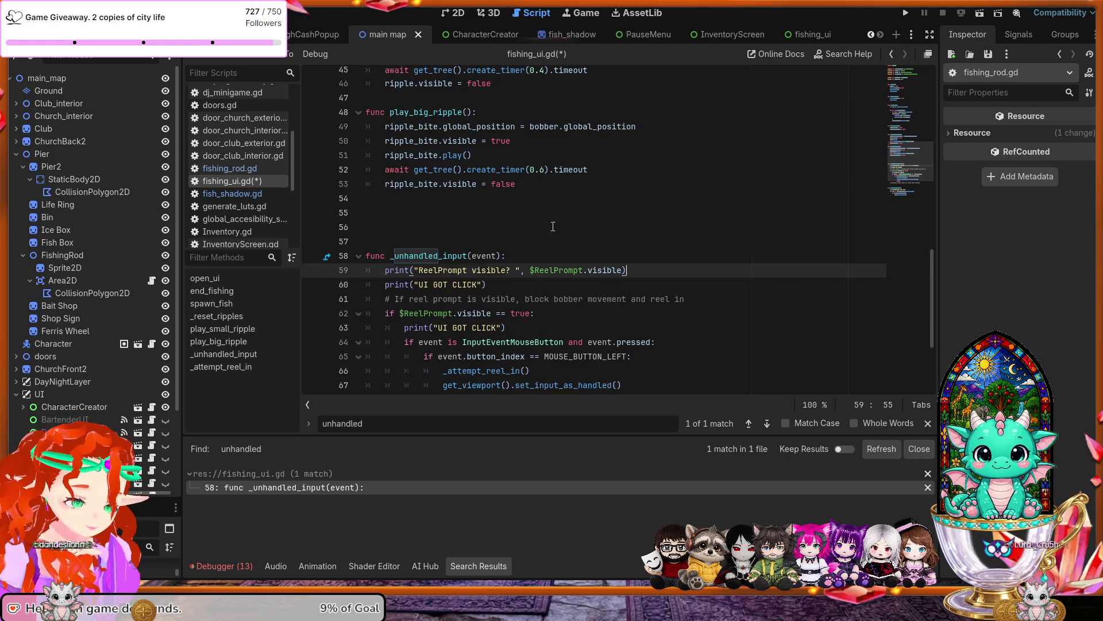
key("ctrl+s")
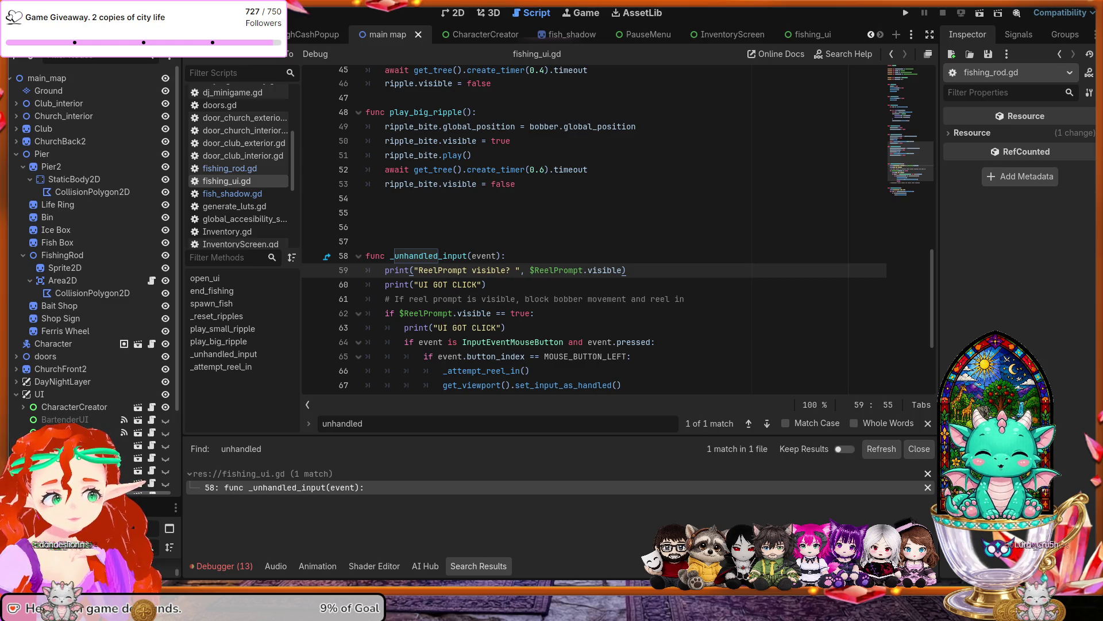
key("F5")
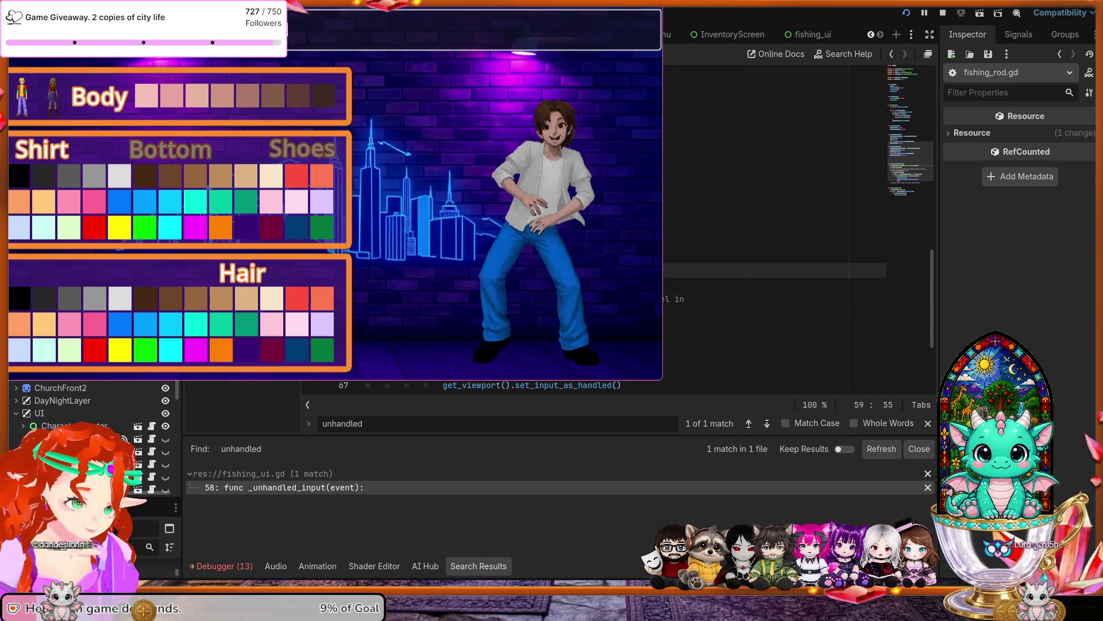
Name the character 'ottie' and confirm with Ready? to enter the game.
type("ottier")
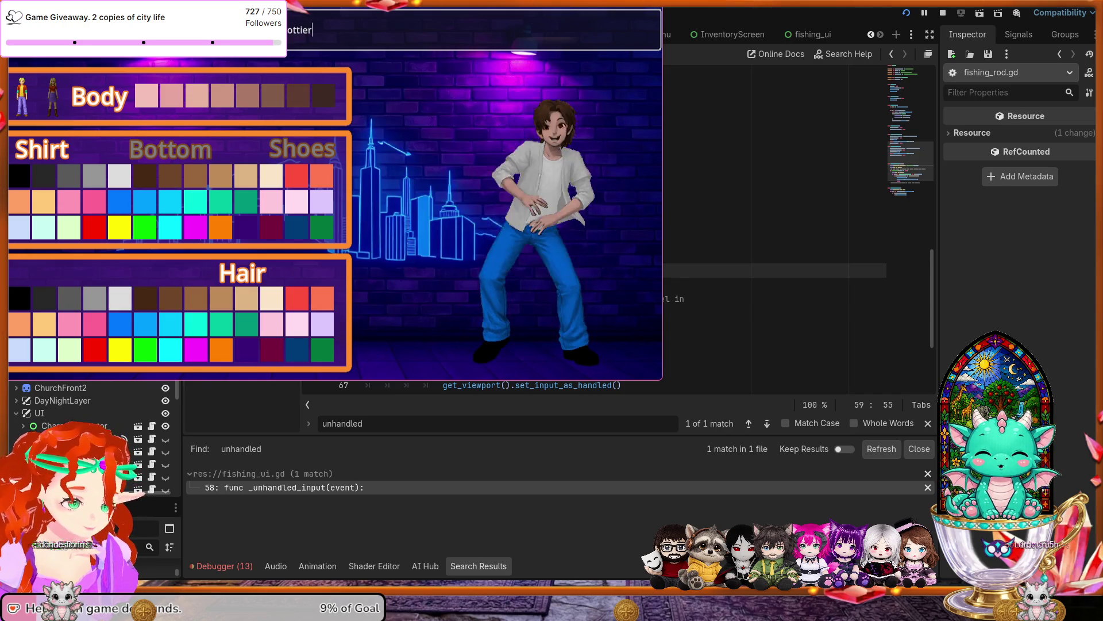
key("Return")
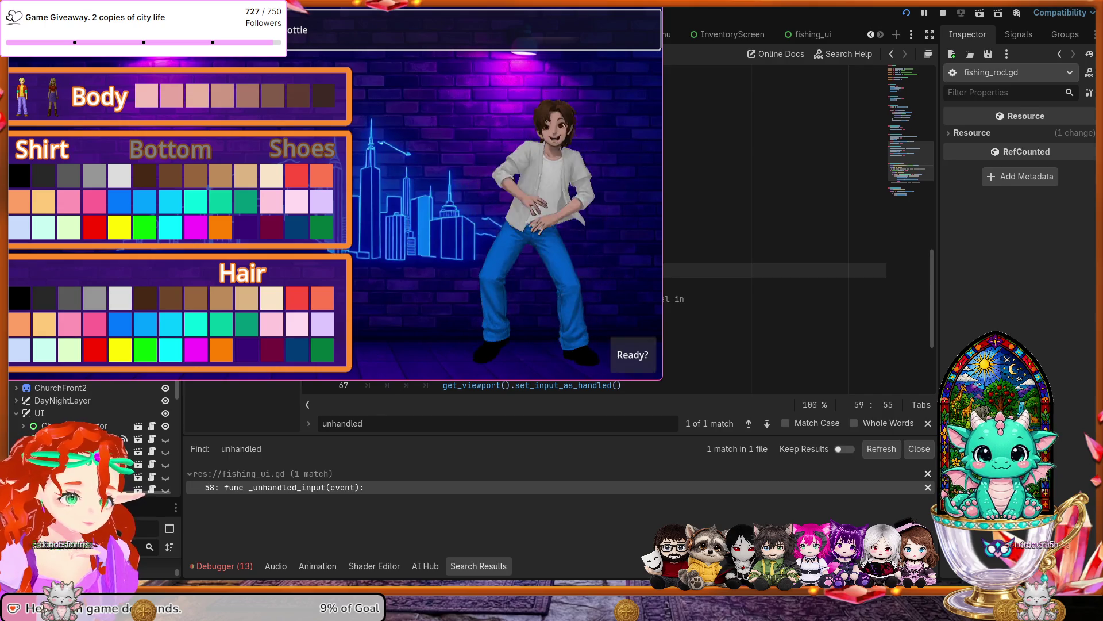
left_click(632, 355)
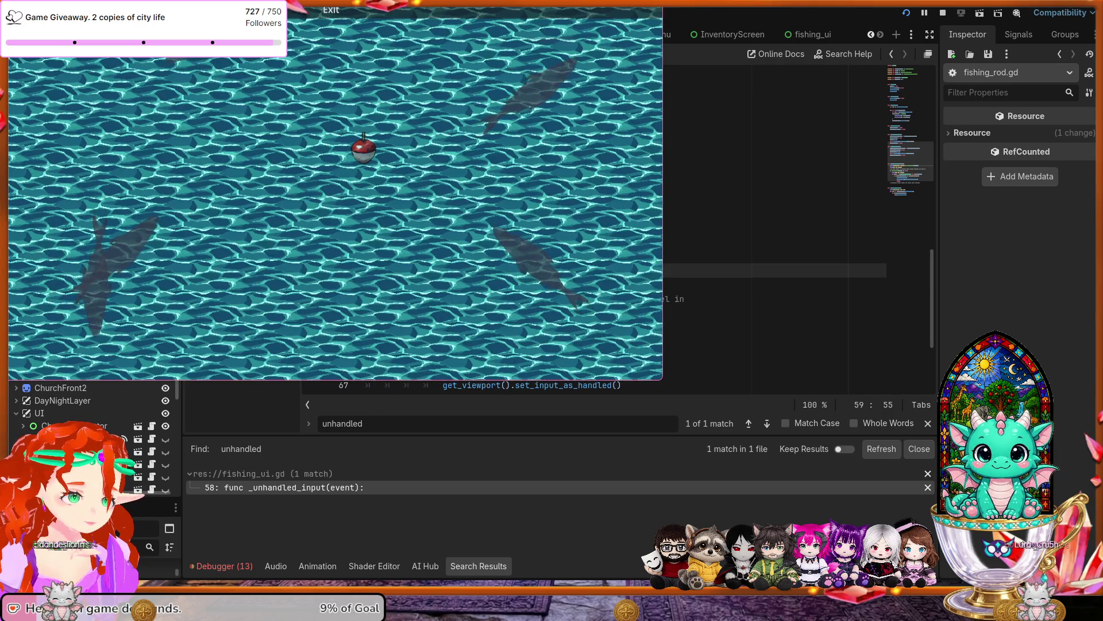
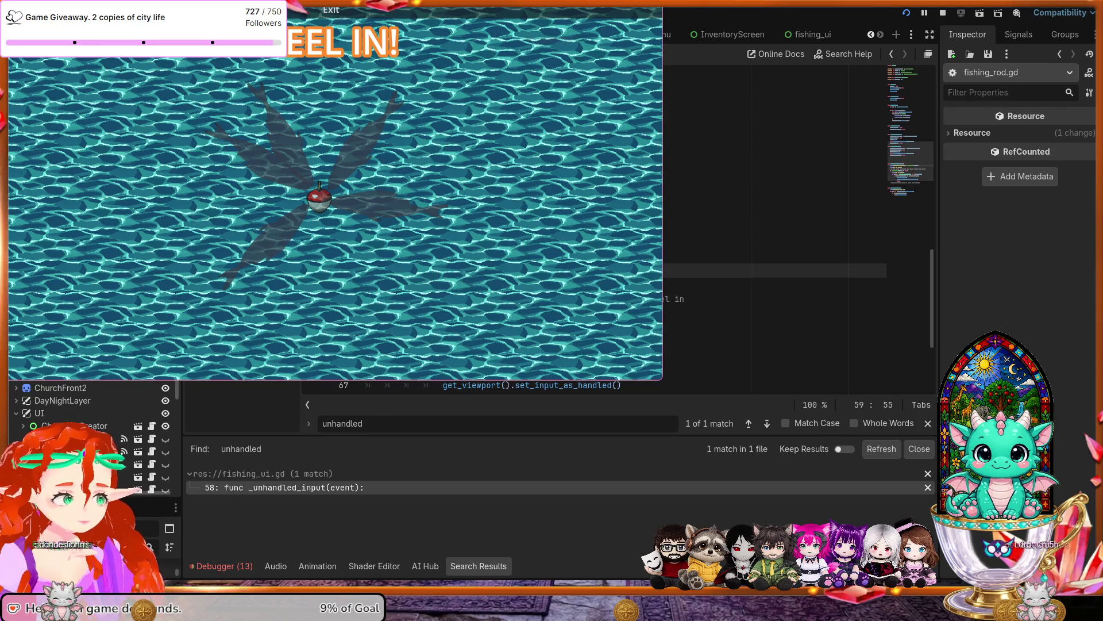
Stop the running game and switch to the fishing_ui scene, scrolling its Inspector down to Layout.
key("F8")
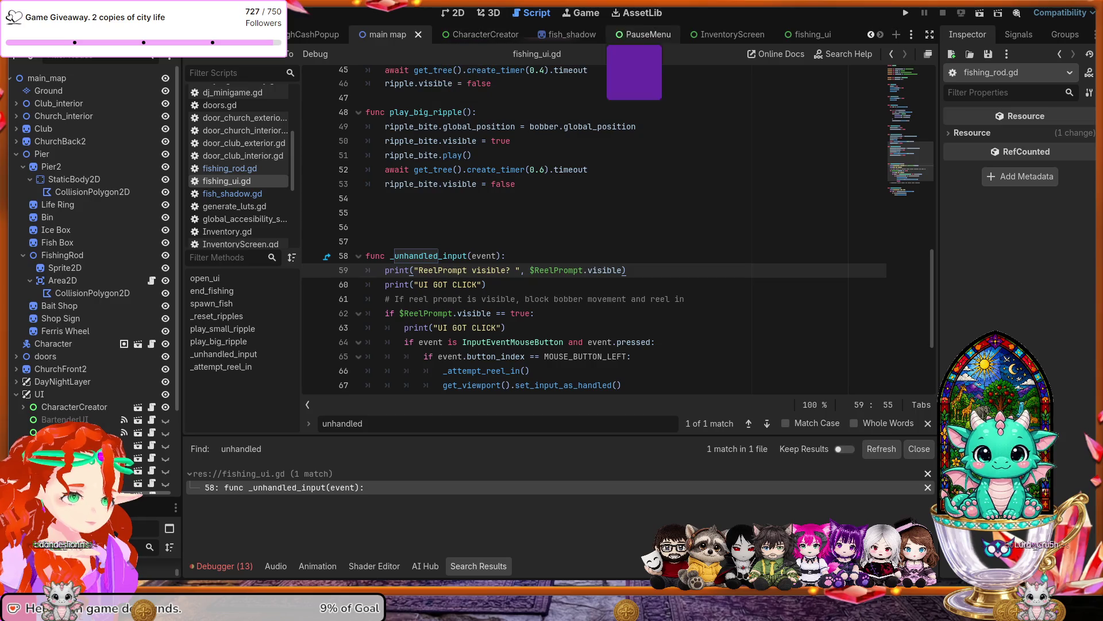
left_click(811, 34)
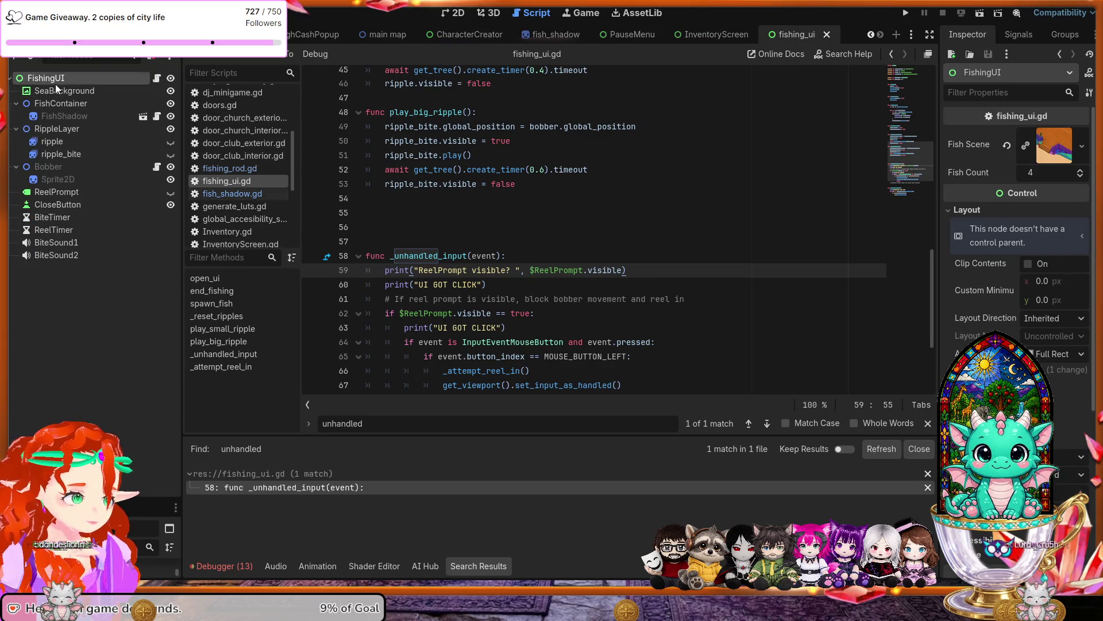
scroll(958, 337, "down", 2)
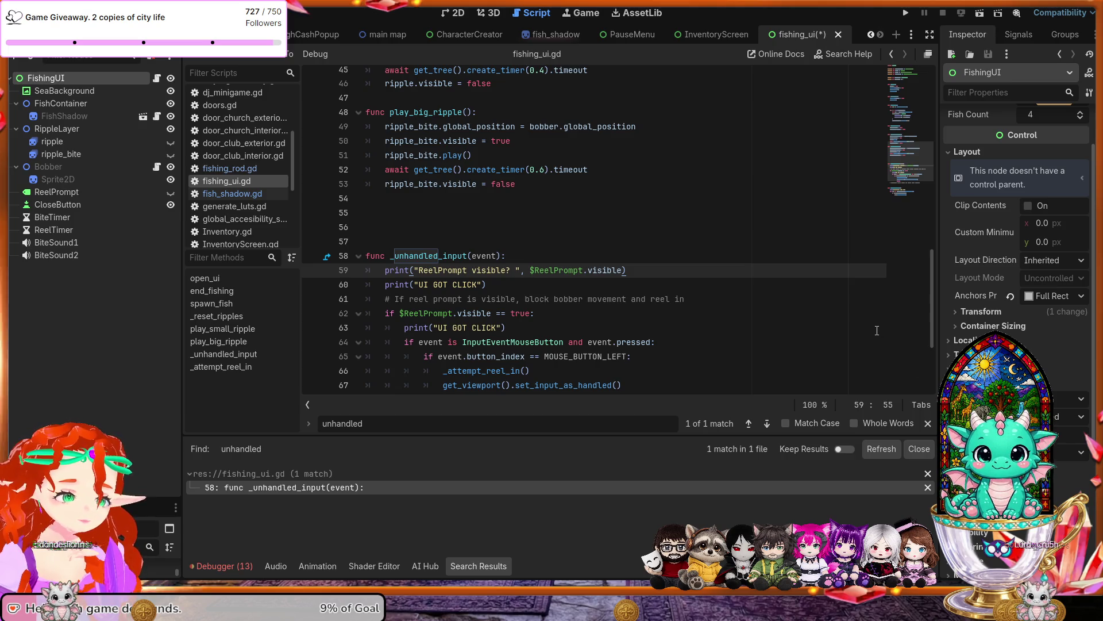
Run the game, steer the bobber with Up and Right until REEL IN appears, then stop it.
key("F5")
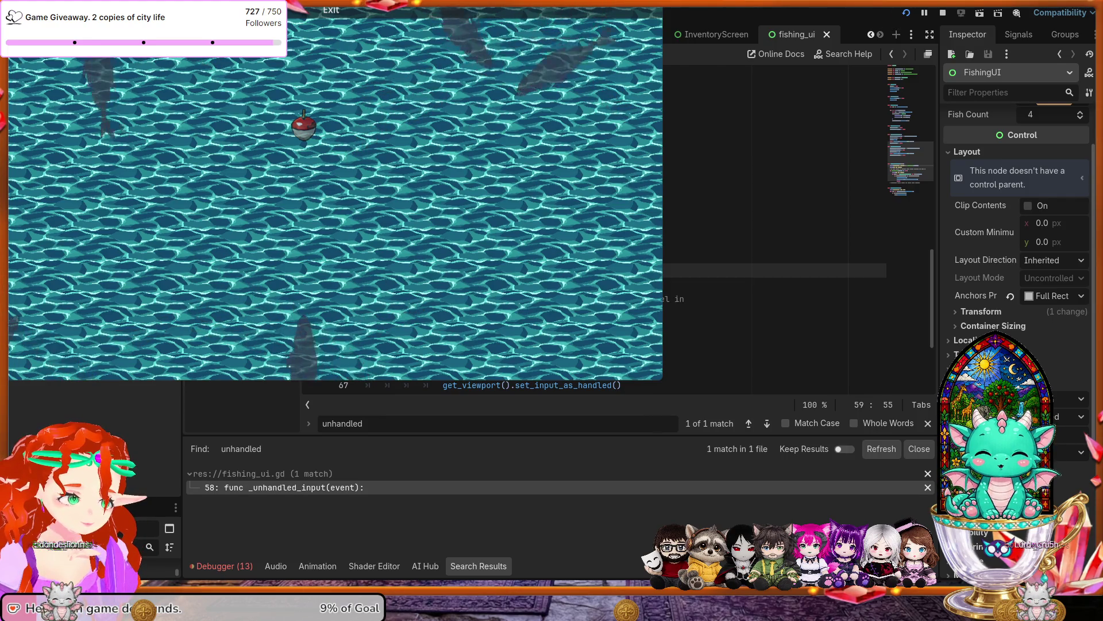
key("Up")
key("Right")
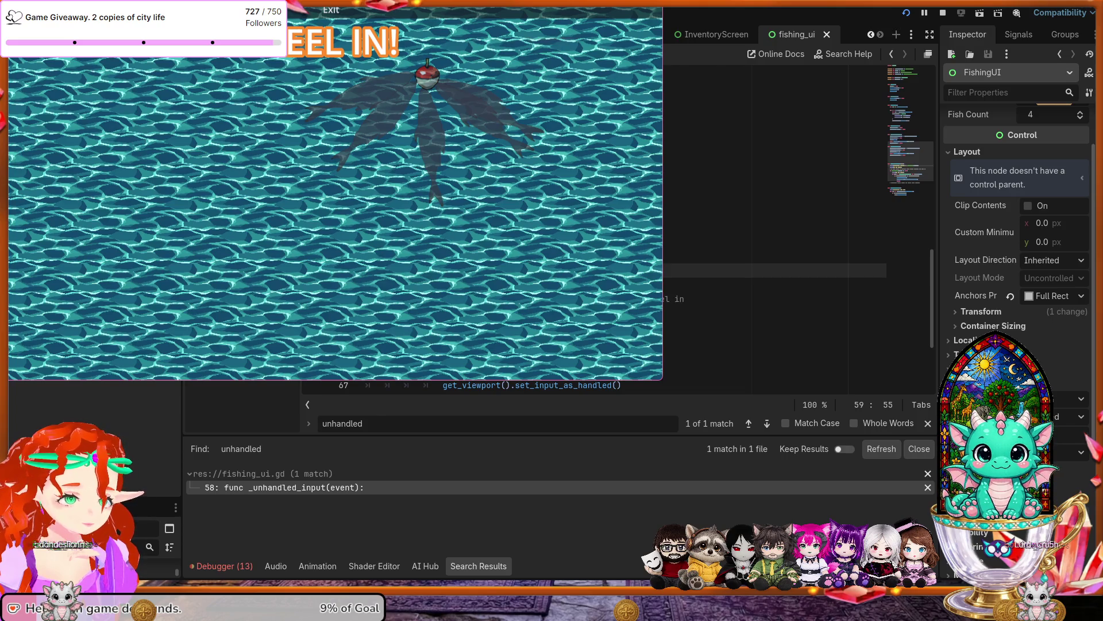
key("F8")
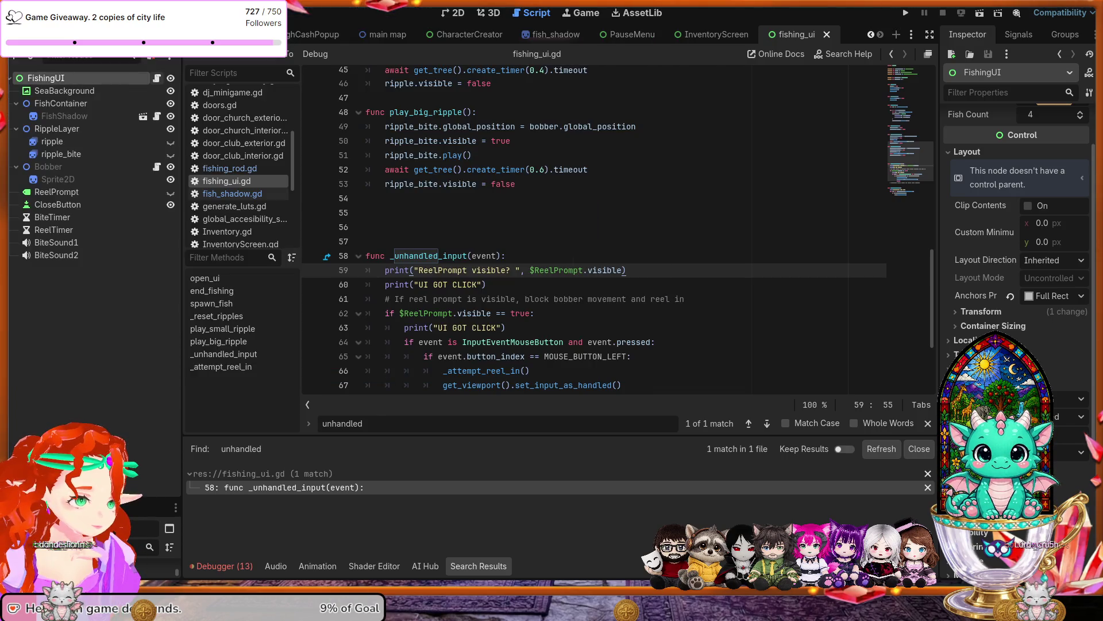
Inspect Bobber, RippleLayer, FishContainer and the 1152×31 CloseButton, then save and relaunch the game.
left_click(48, 167)
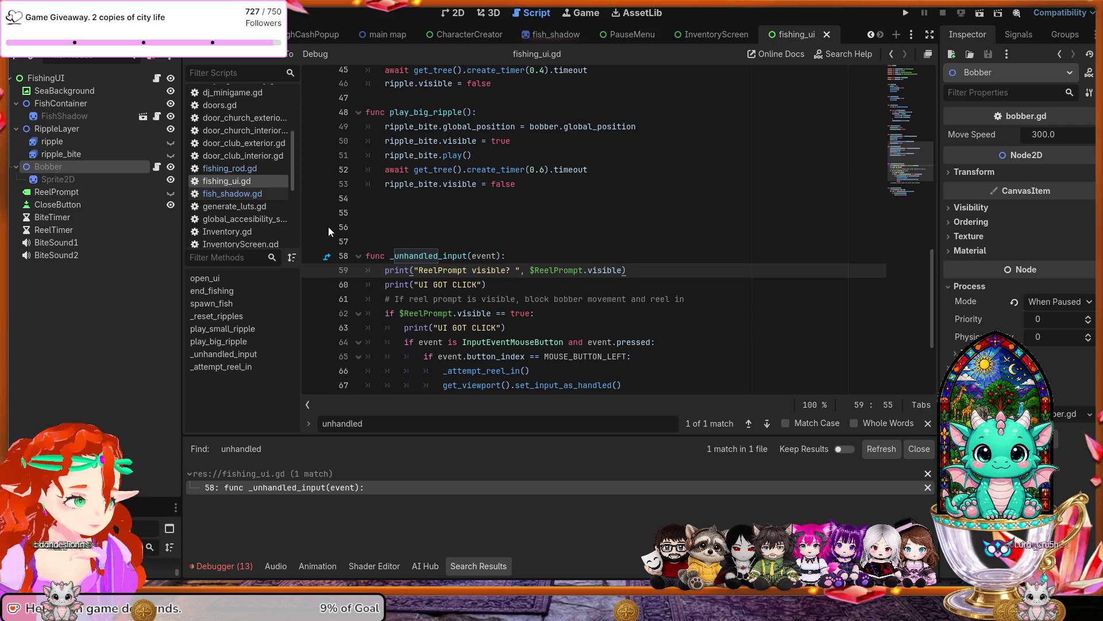
left_click(74, 130)
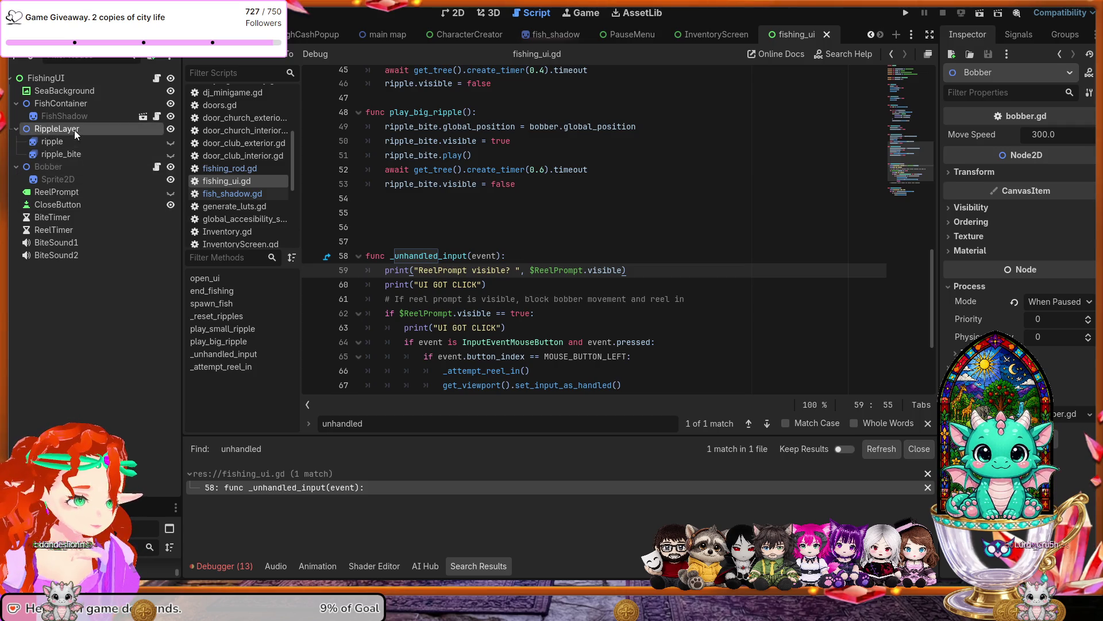
left_click(62, 104)
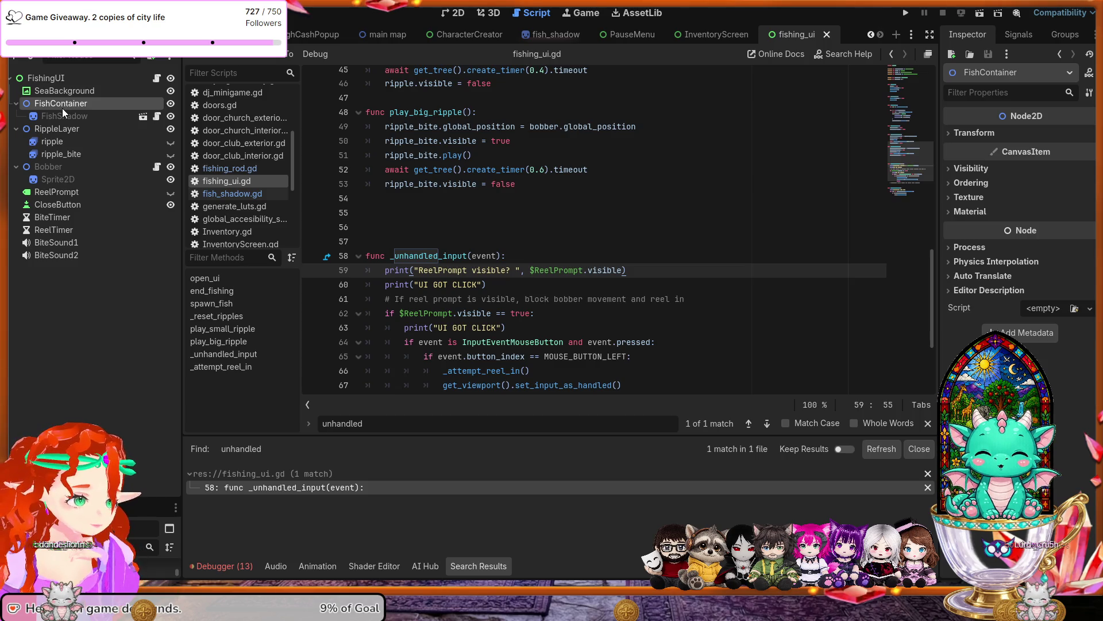
left_click(70, 205)
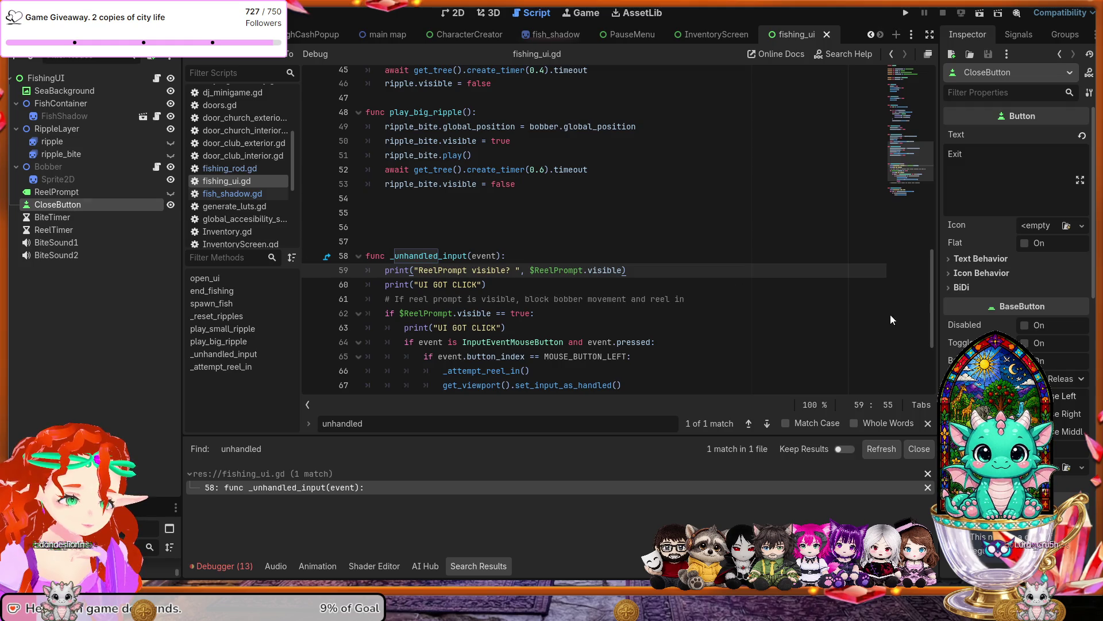
scroll(892, 320, "down", 1)
scroll(1016, 259, "down", 8)
scroll(967, 342, "down", 5)
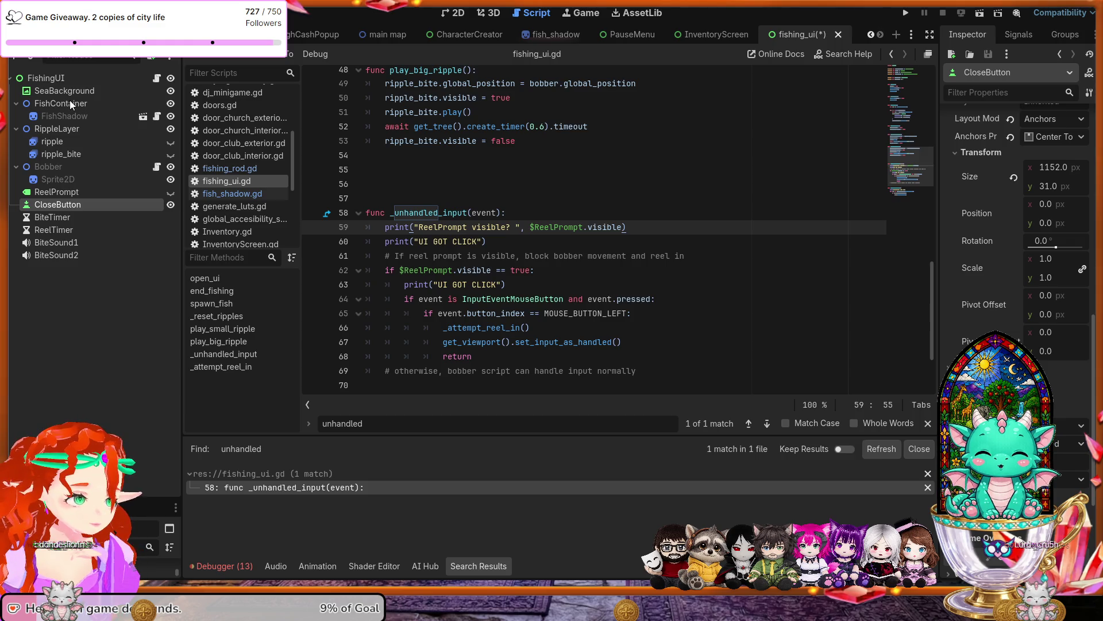
key("ctrl+s")
left_click(904, 15)
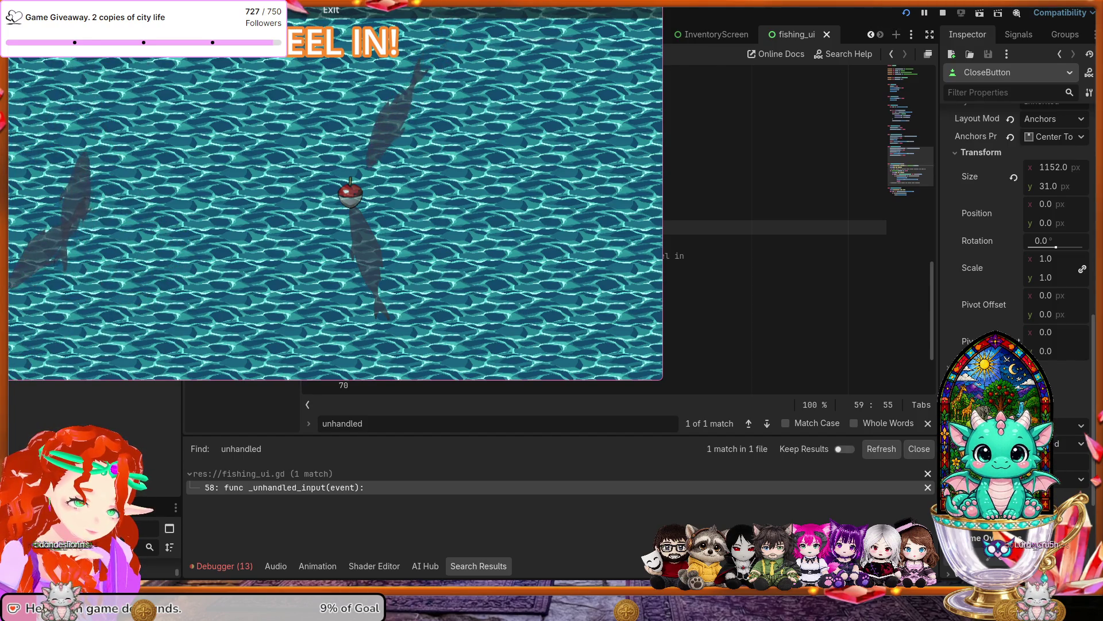
End the fishing game run with F8 to get back to fishing_ui.gd's _unhandled_input.
key("F8")
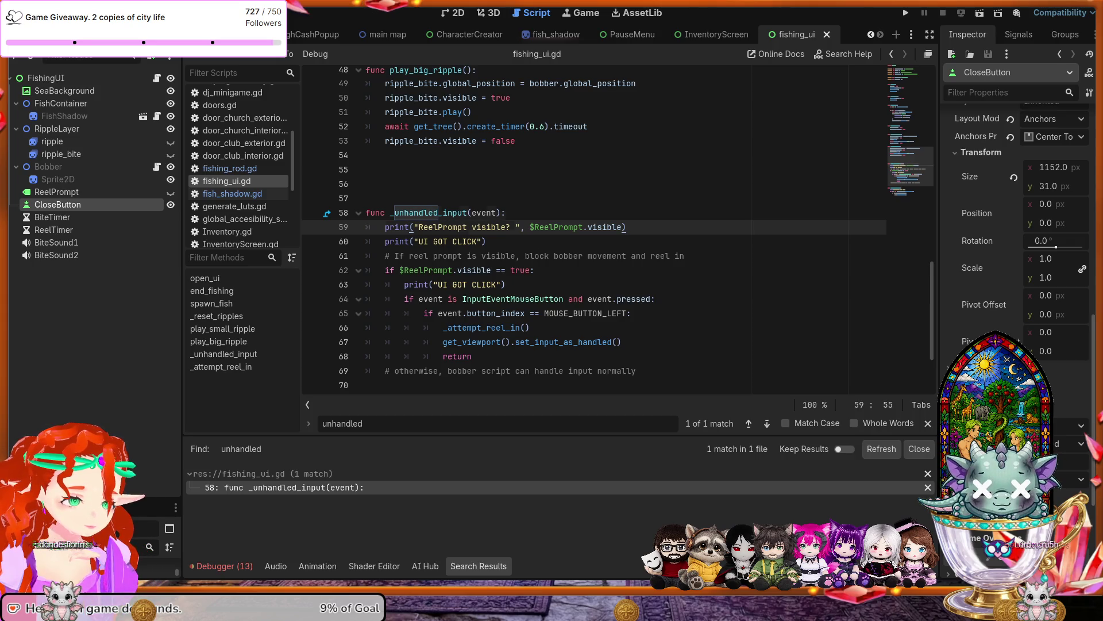
Paste prints for the instance path, ReelPrompt path and is_visible_in_tree below line 58, indenting lines 60–61.
left_click(506, 213)
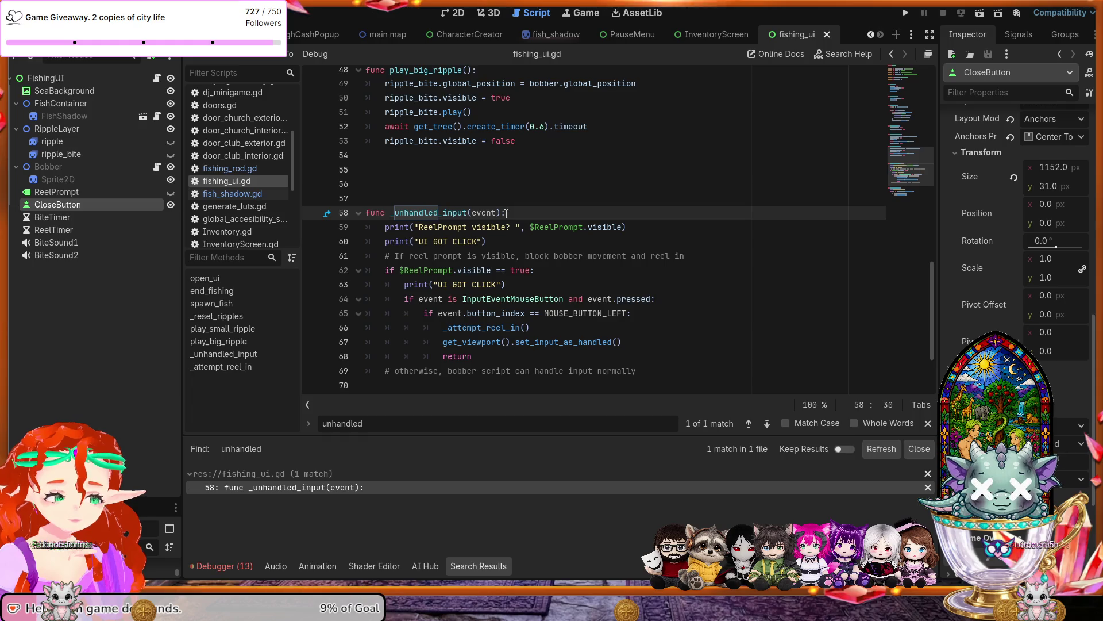
key("Return")
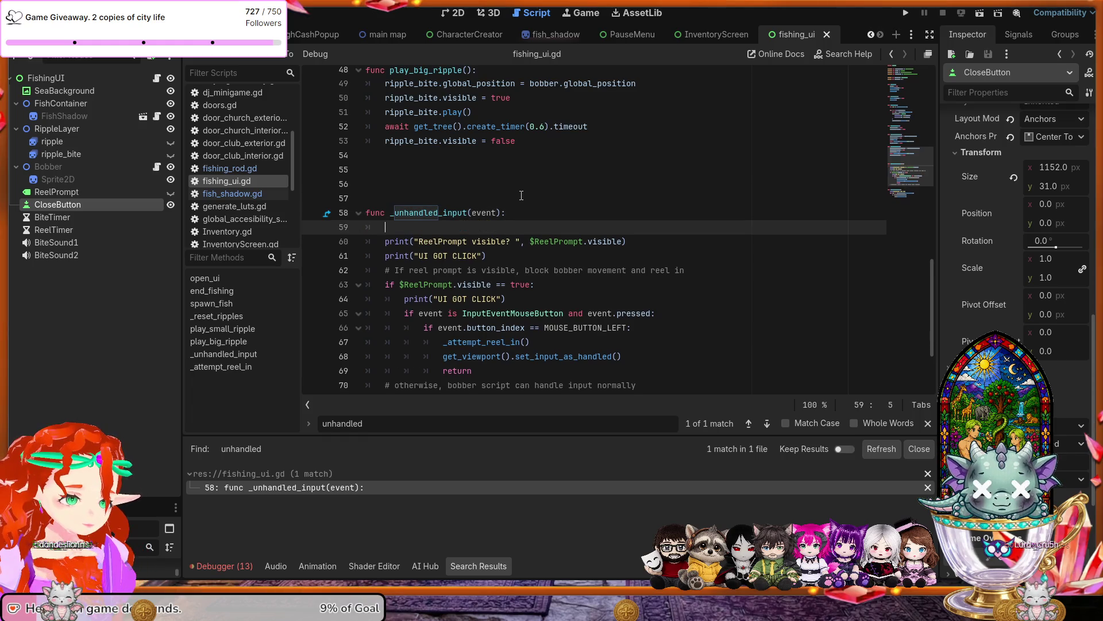
type("print(\"THIS FishingUI instance path: \", get_path()) print(\"ReelPrompt node path: \", $ReelPrompt.get_path()) print(\"ReelPrompt visible? \", $ReelPrompt.is_visible_in_tree())")
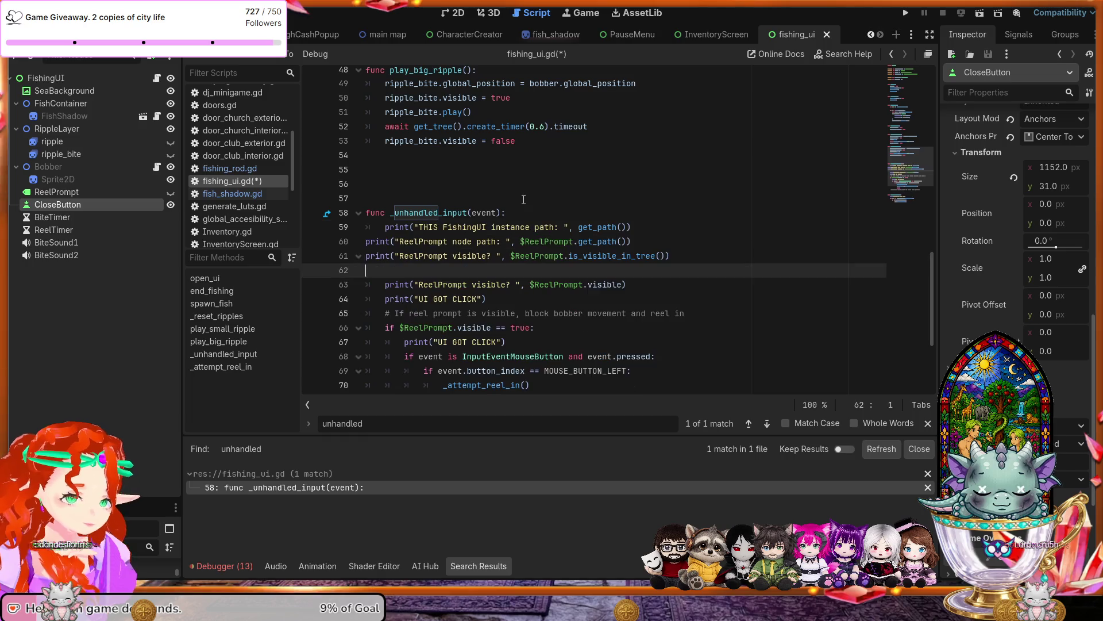
left_click(364, 248)
key("Tab")
left_click(366, 262)
key("Tab")
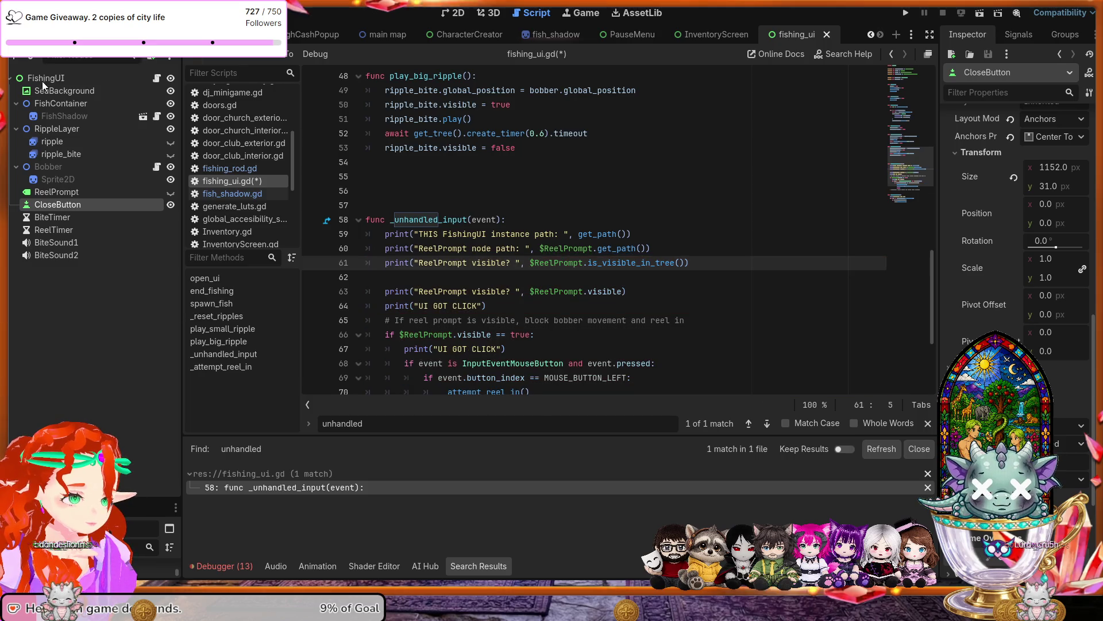
Run the game with the new prints until the REEL IN bite, then stop it with F8.
key("F5")
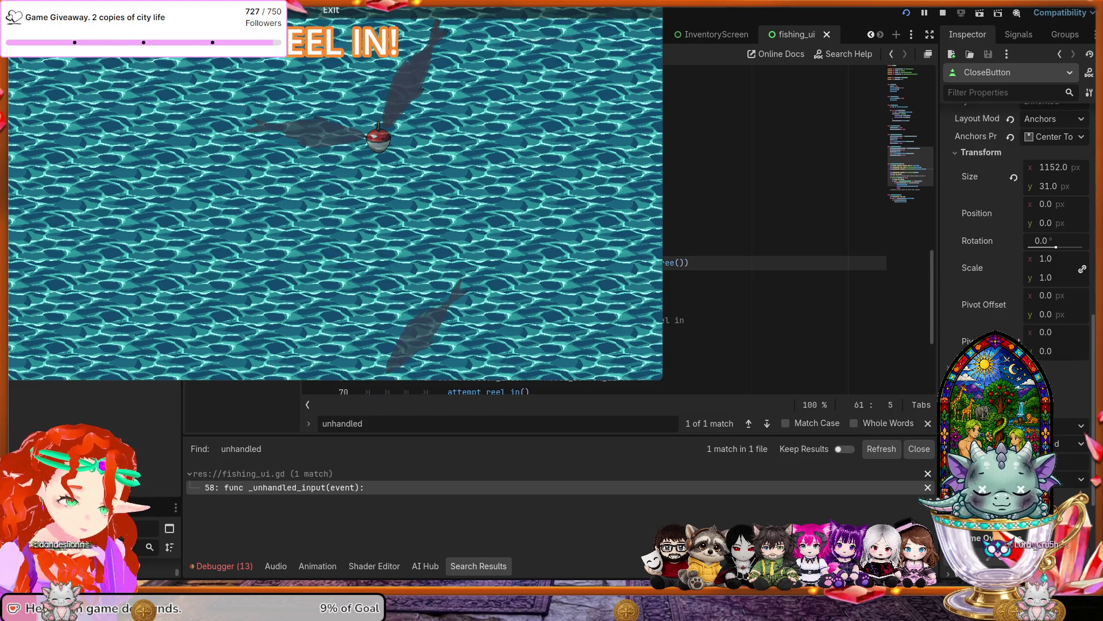
key("F8")
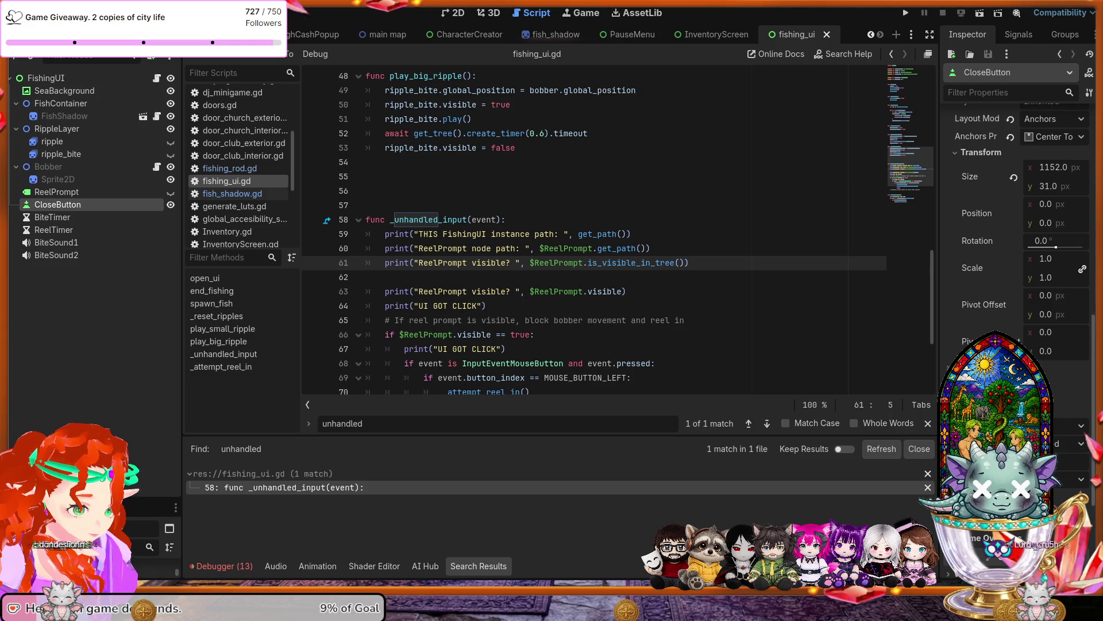
scroll(615, 229, "up", 9)
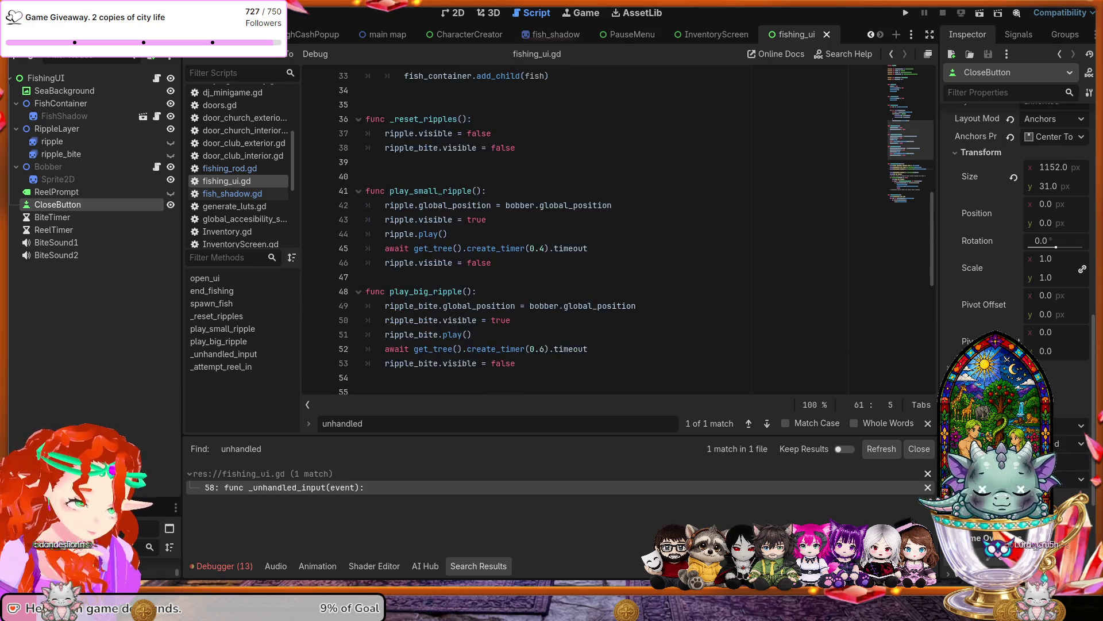
scroll(615, 230, "up", 7)
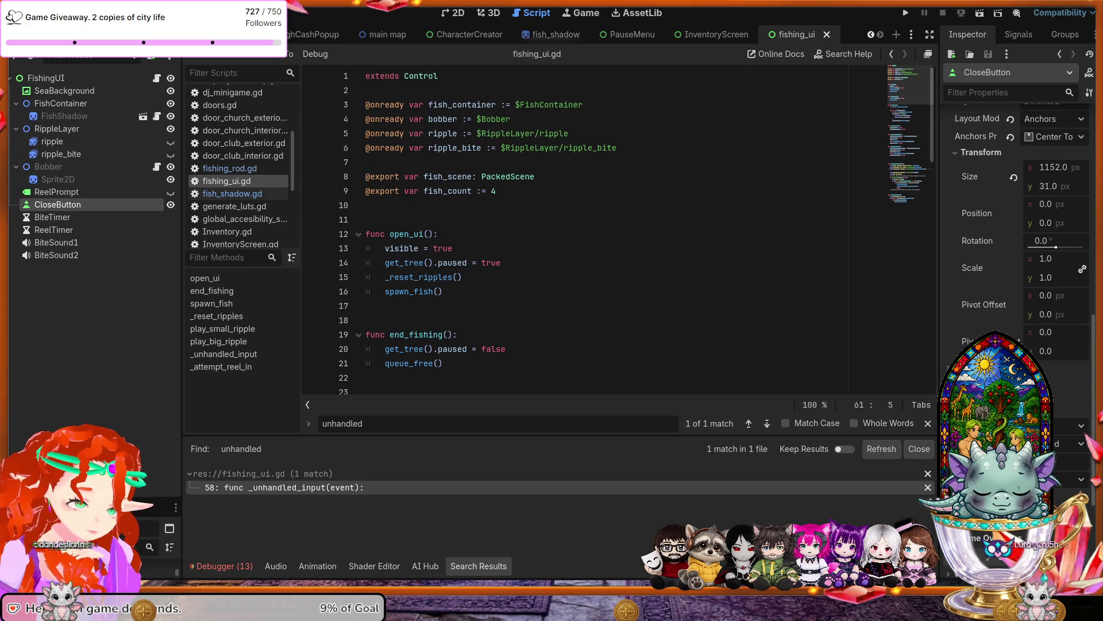
scroll(615, 230, "down", 11)
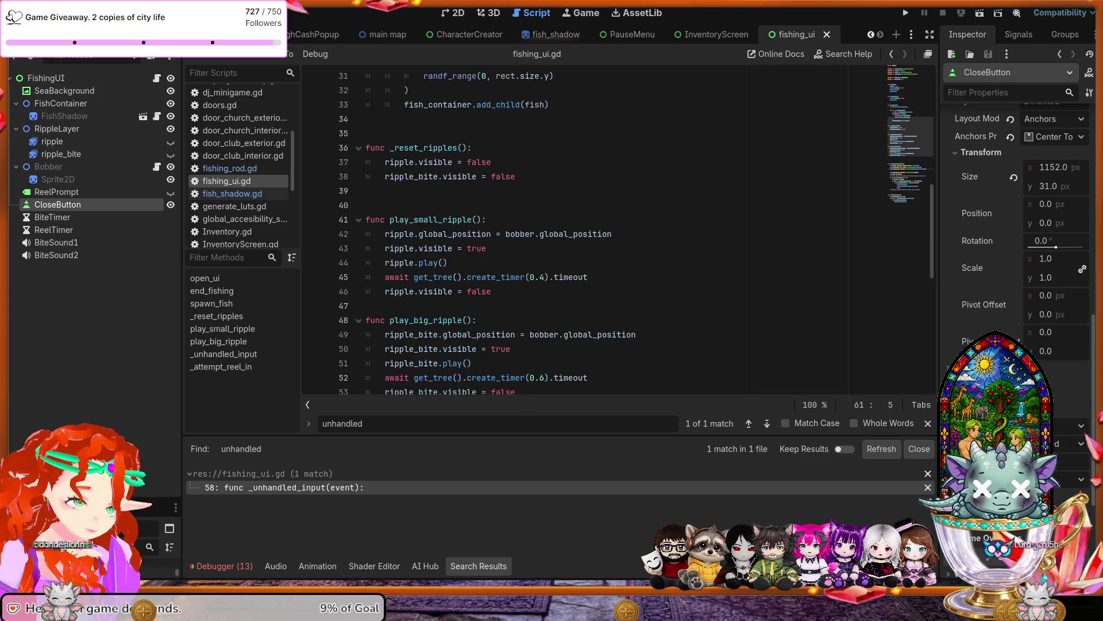
scroll(615, 230, "down", 8)
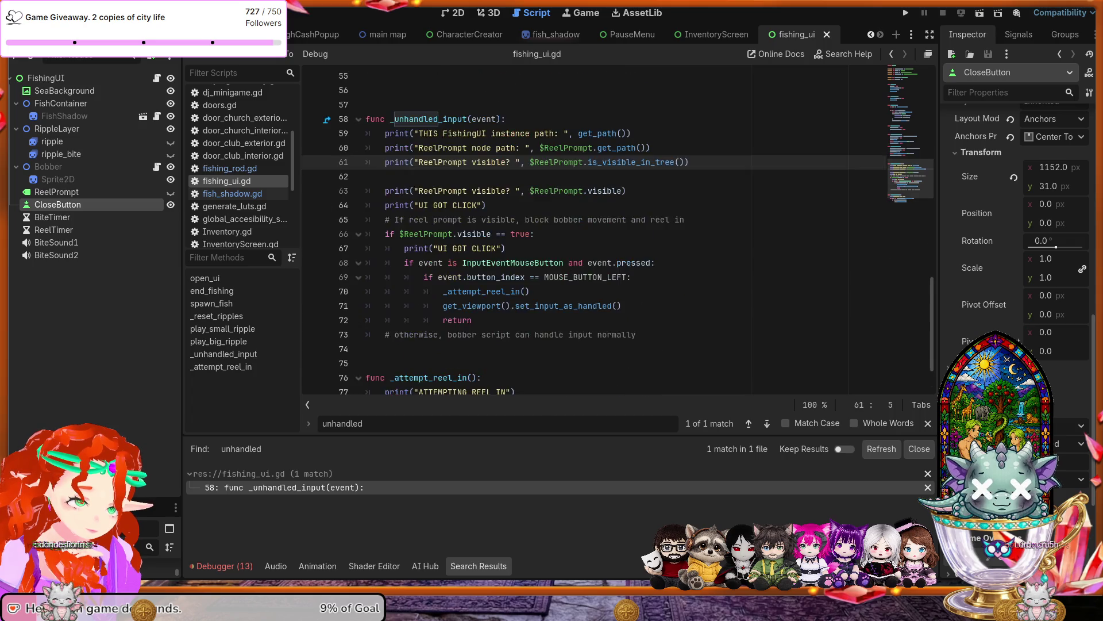
scroll(614, 230, "up", 3)
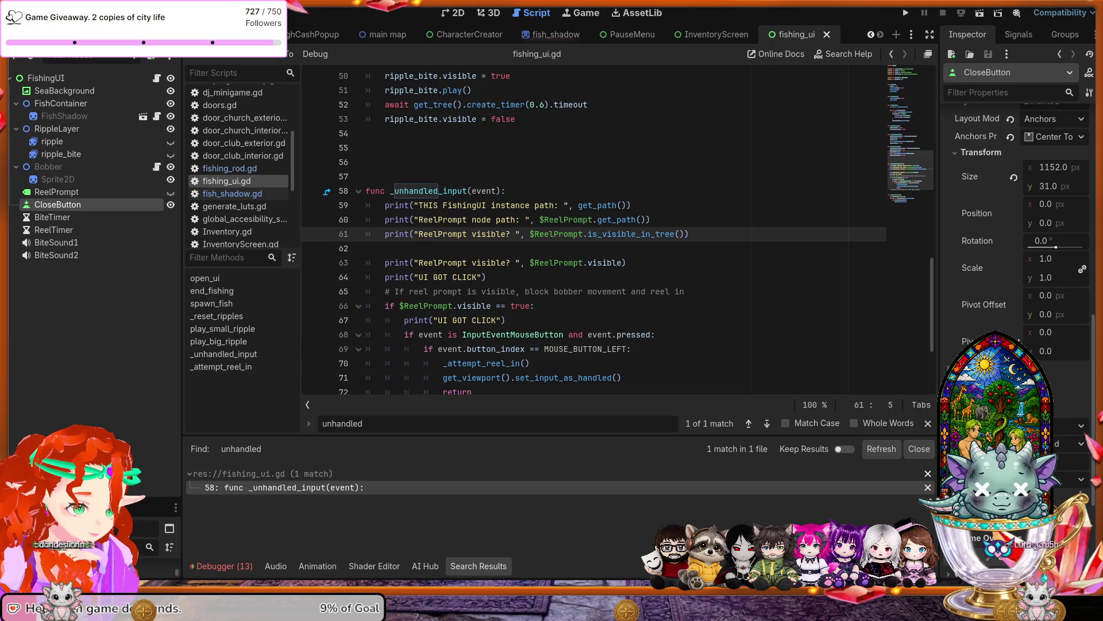
scroll(615, 230, "up", 3)
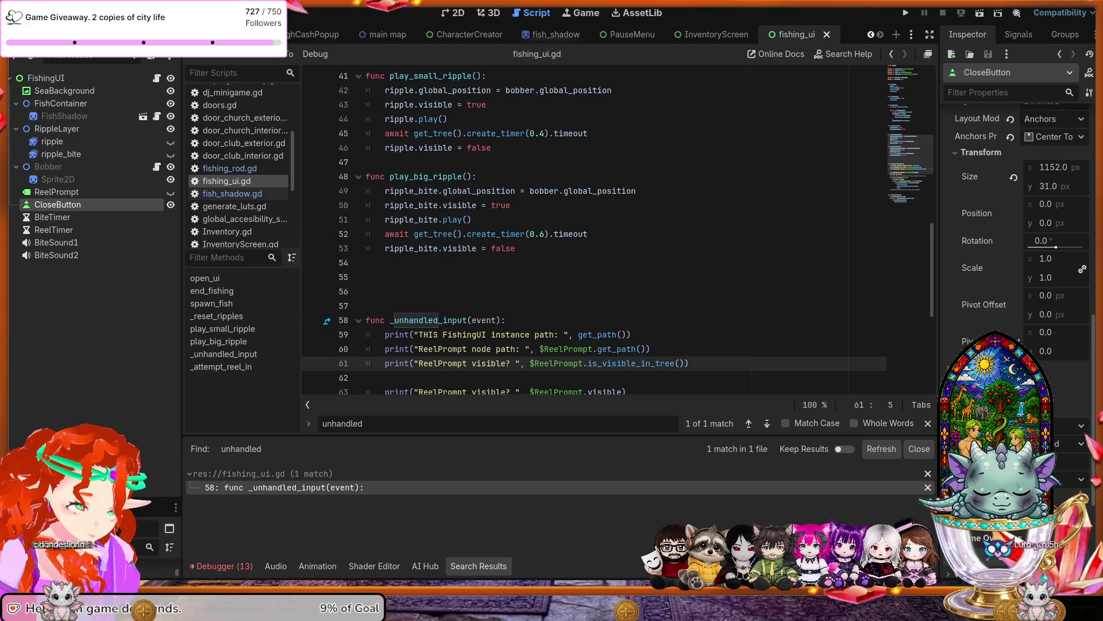
scroll(615, 230, "up", 7)
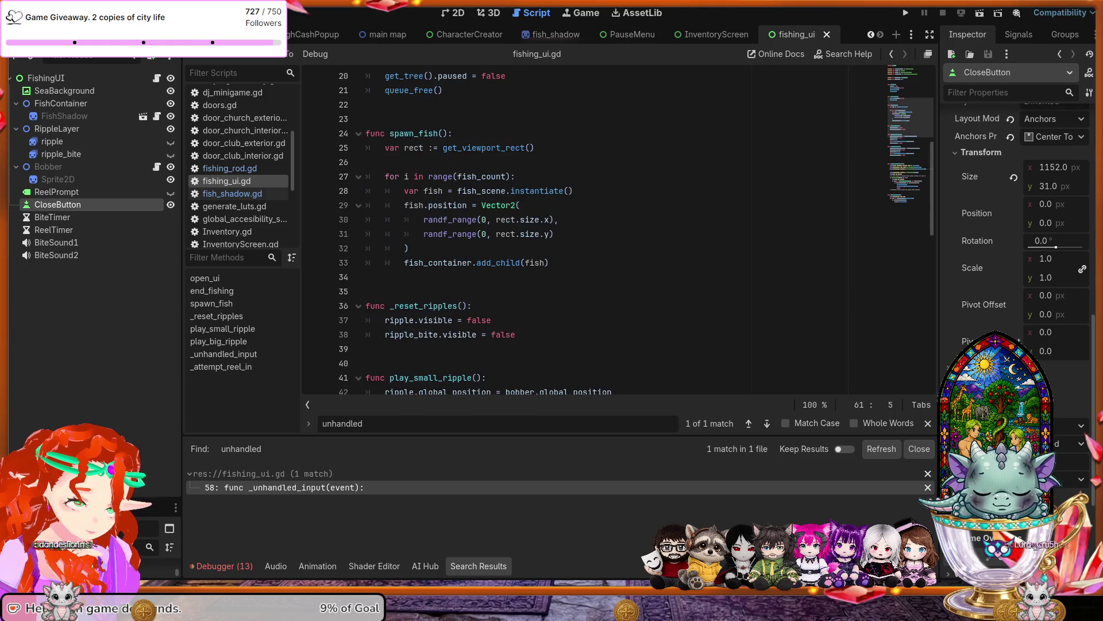
scroll(618, 233, "up", 5)
scroll(618, 233, "up", 2)
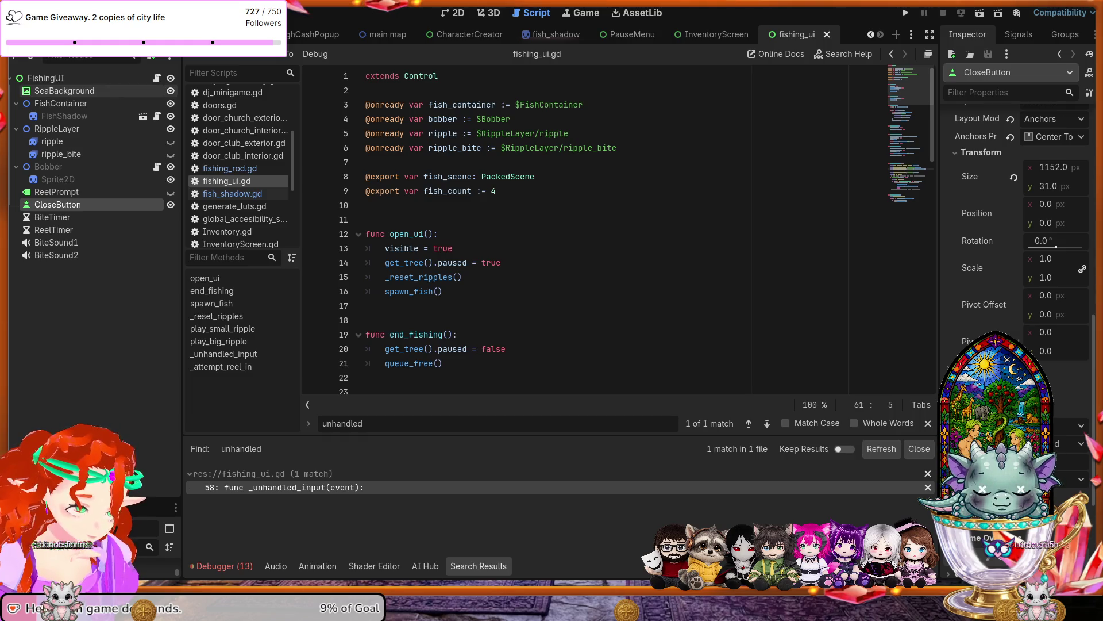
Select the FishingUI root node to show its Fish Scene export and Fish Count 4.
left_click(74, 76)
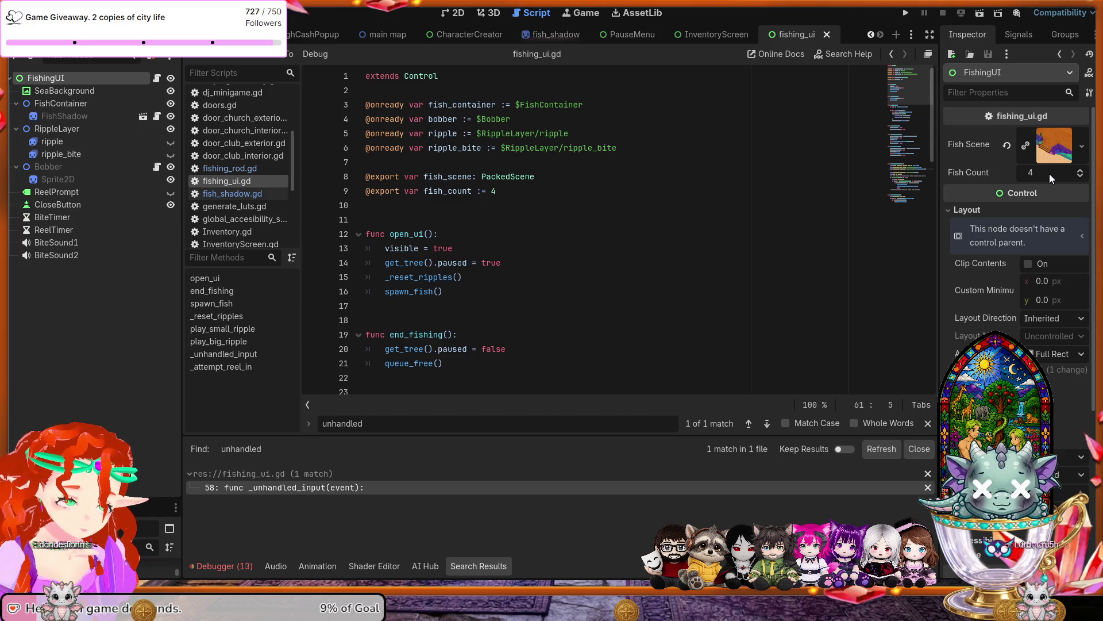
Open the assigned Fish Scene resource and read its path, fish_shadow.tscn, under Resource.
left_click(1081, 160)
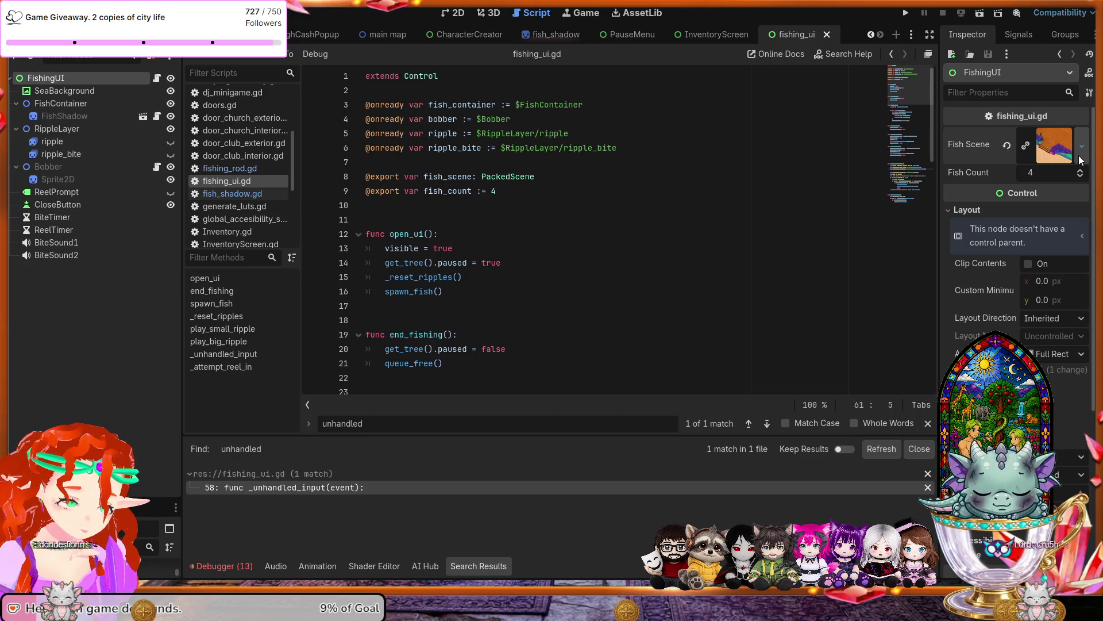
left_click(1030, 230)
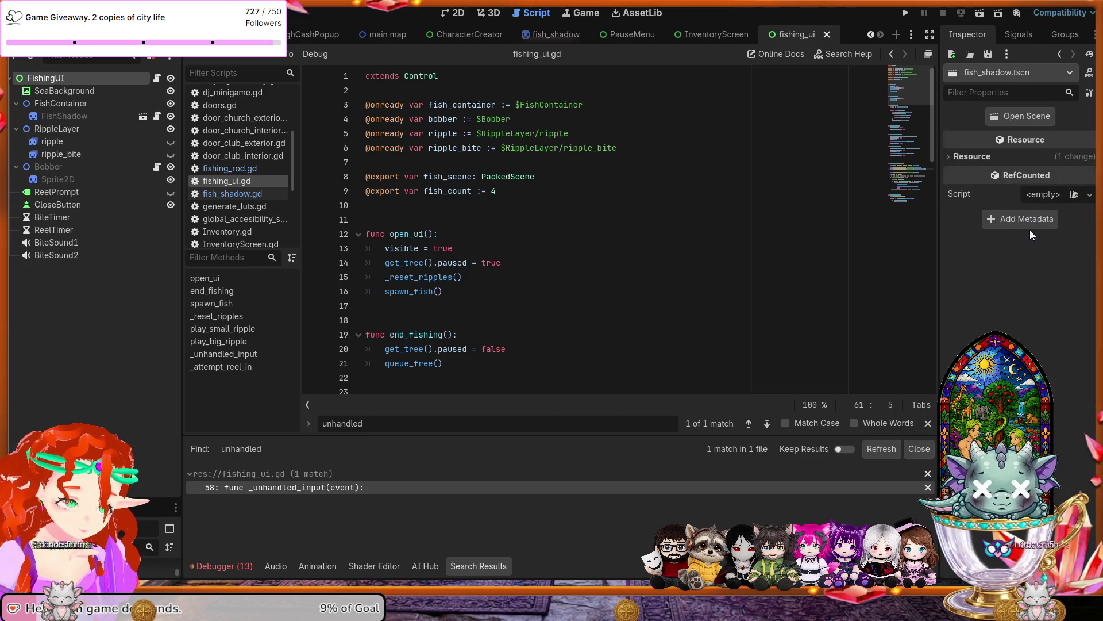
left_click(1015, 156)
left_click_drag(1054, 190, 1096, 193)
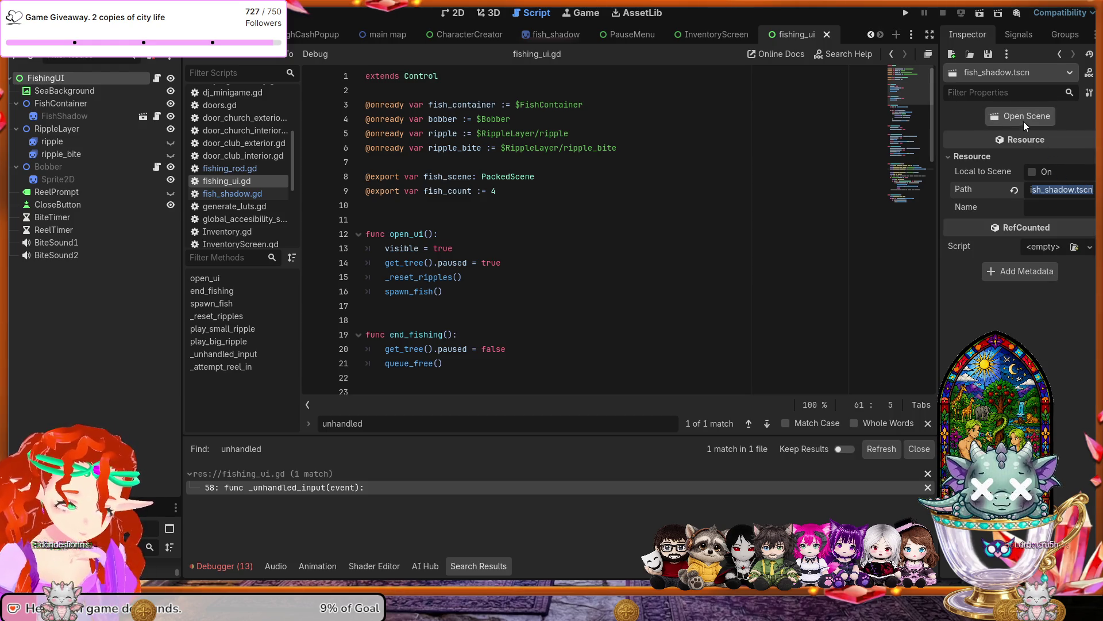
left_click(1011, 73)
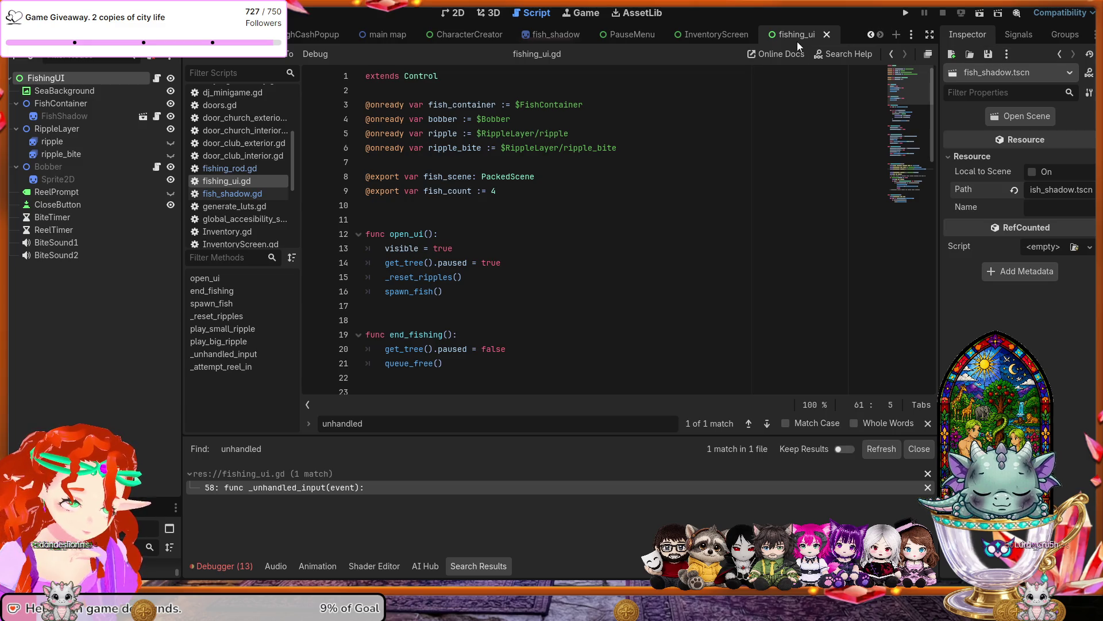
Return to FishingUI's properties and scroll to its Mouse section, showing Filter set to Stop.
left_click(869, 38)
left_click(879, 35)
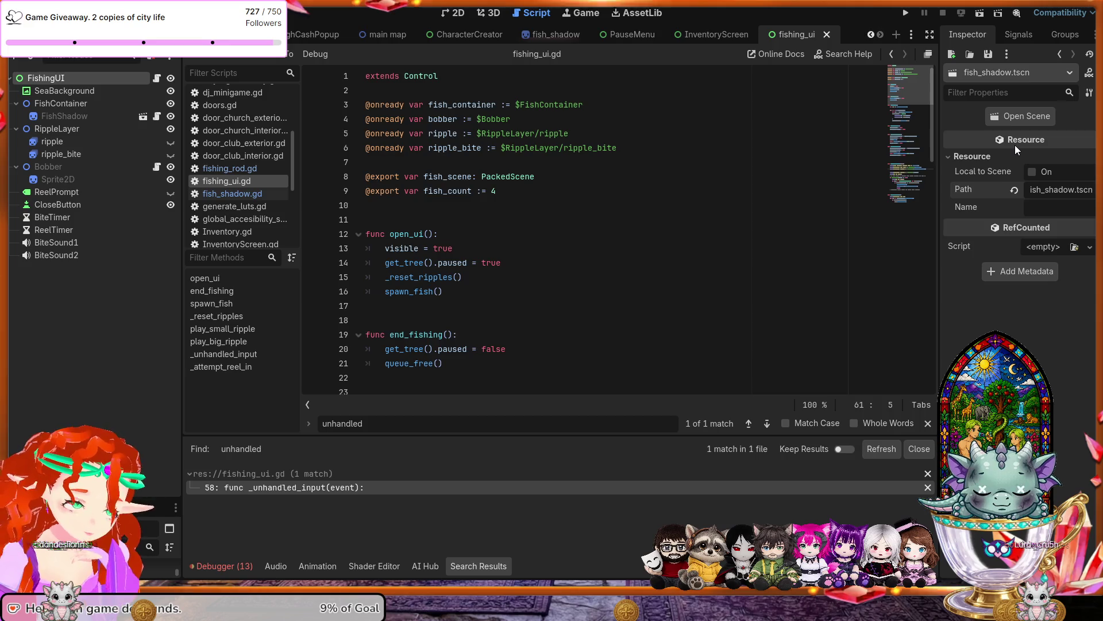
left_click(1060, 54)
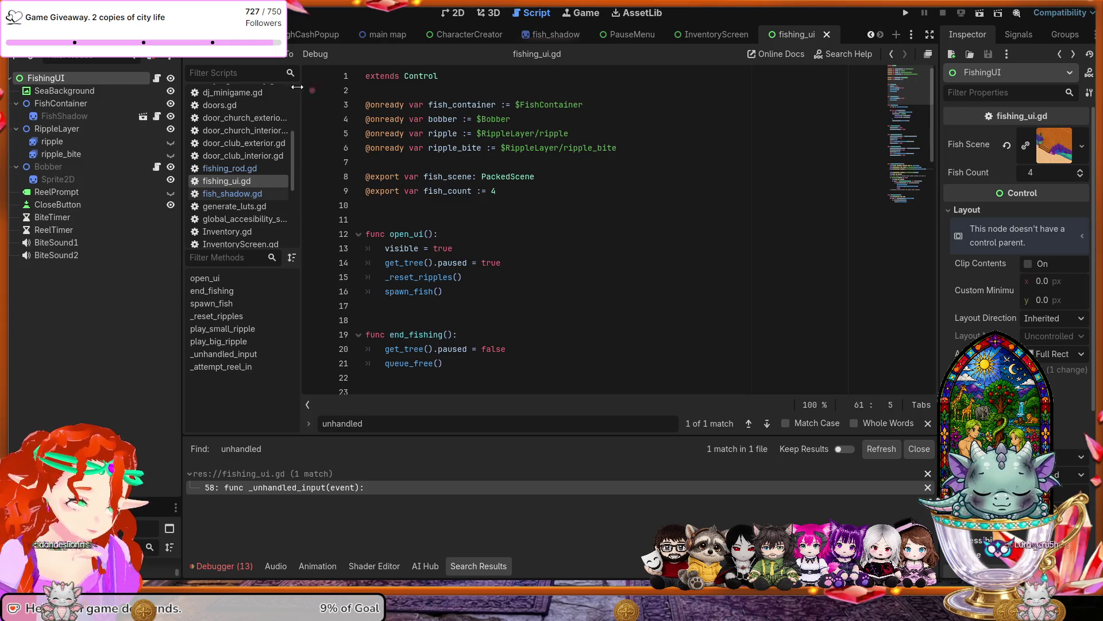
left_click(99, 90)
left_click(94, 79)
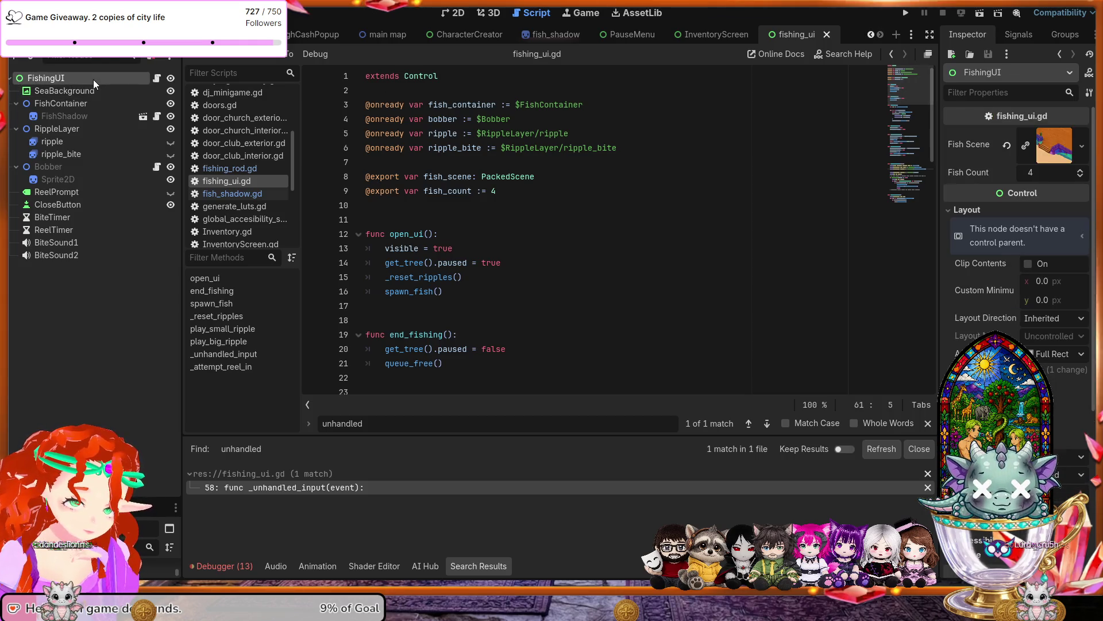
scroll(1006, 285, "down", 4)
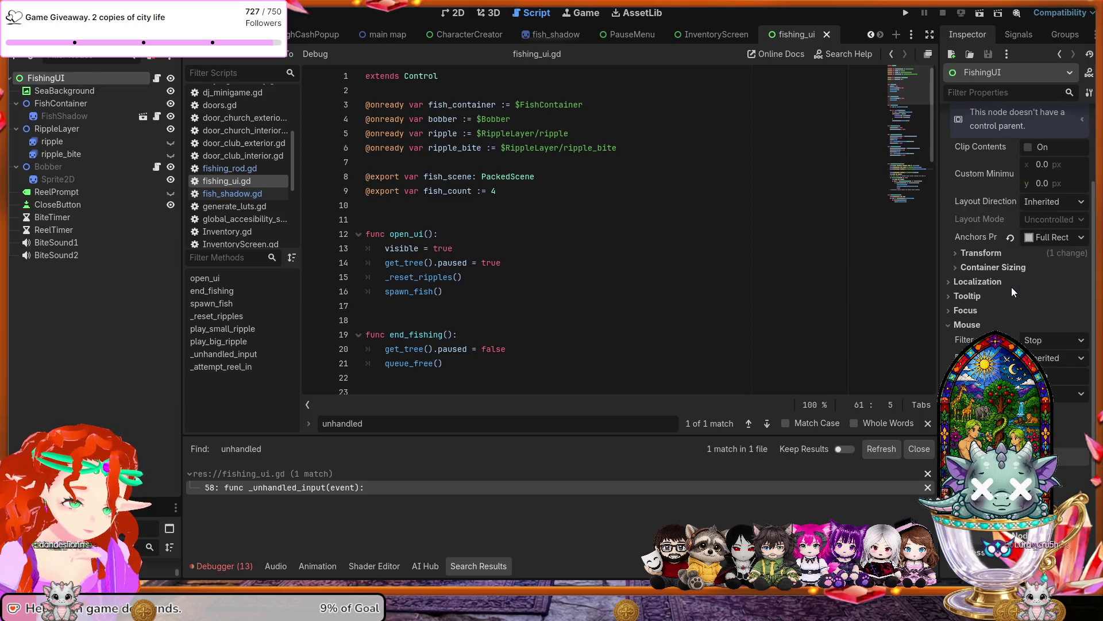
scroll(1011, 288, "down", 2)
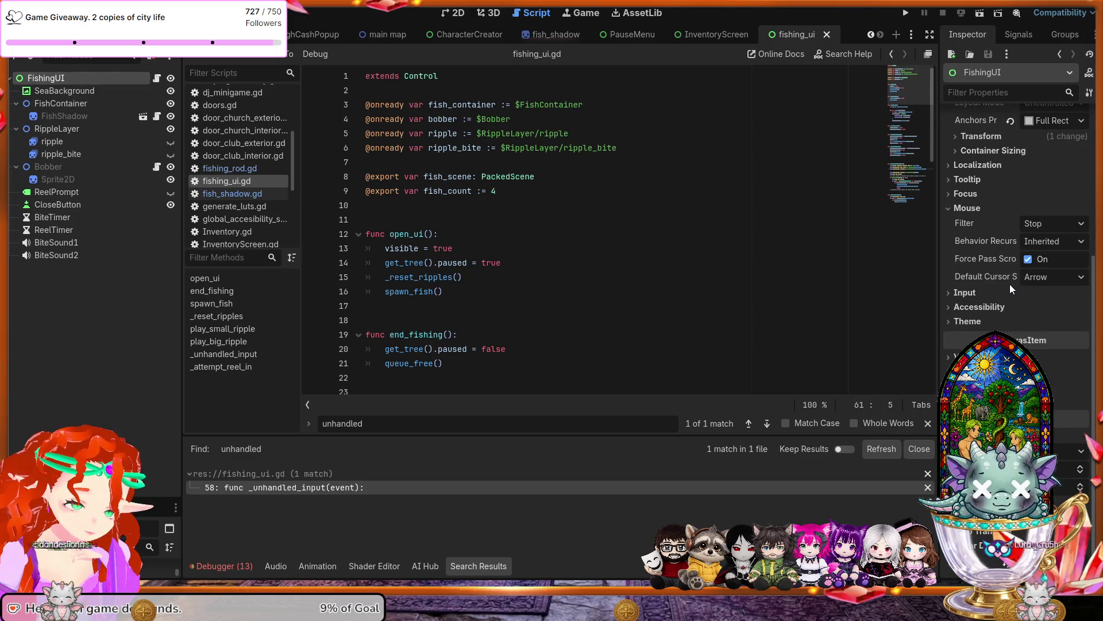